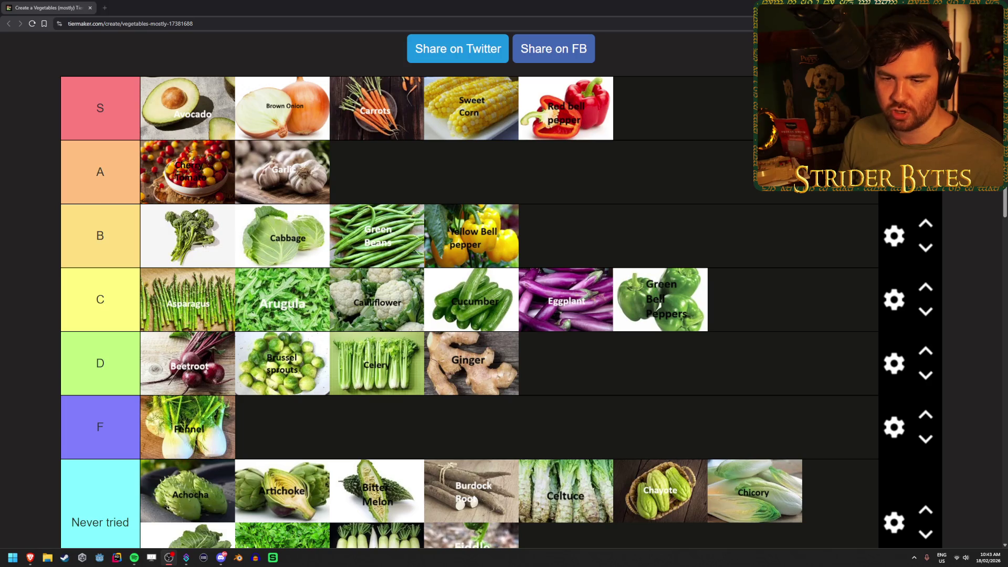
- Put Green Okra into the Never tried row
{"action": "scroll", "coordinate": [531, 253], "scroll_direction": "down", "scroll_amount": 3}
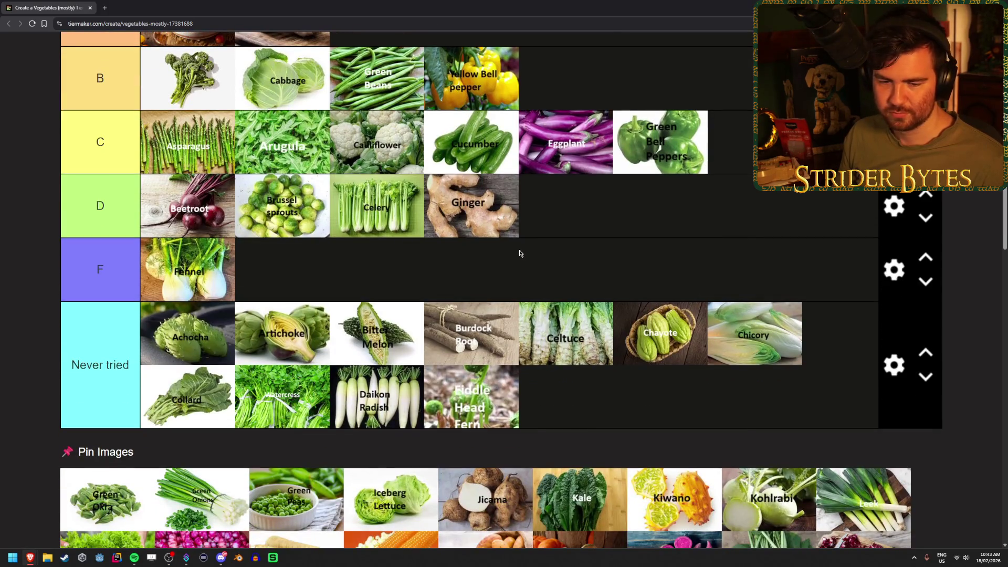
{"action": "scroll", "coordinate": [520, 252], "scroll_direction": "down", "scroll_amount": 1}
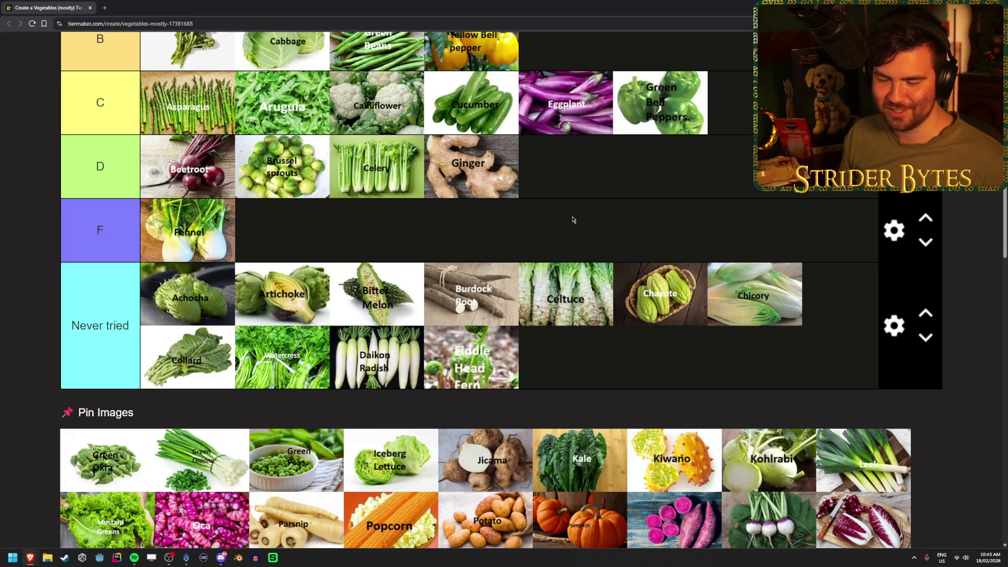
{"action": "scroll", "coordinate": [578, 215], "scroll_direction": "up", "scroll_amount": 3}
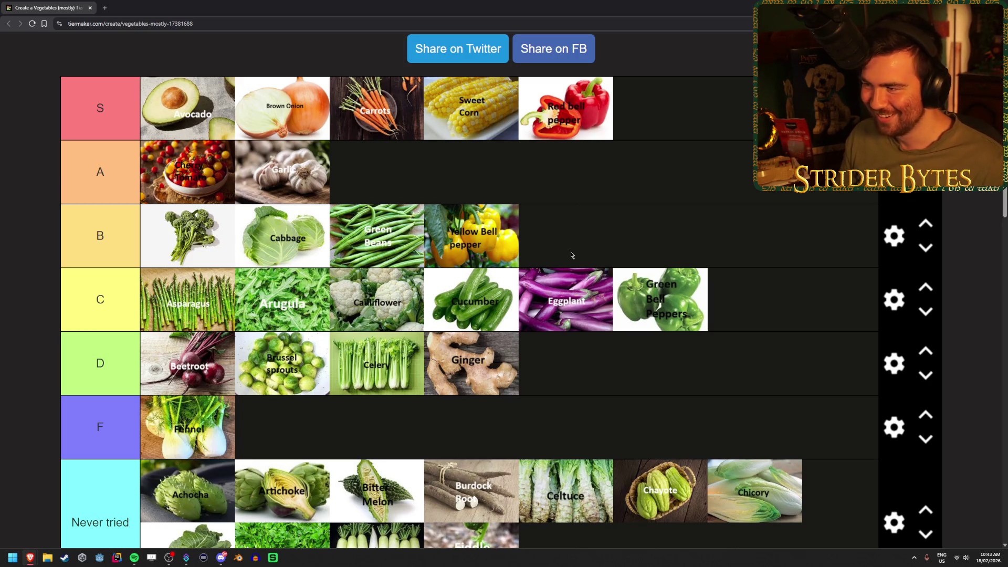
{"action": "scroll", "coordinate": [573, 257], "scroll_direction": "down", "scroll_amount": 3}
{"action": "scroll", "coordinate": [573, 257], "scroll_direction": "down", "scroll_amount": 2}
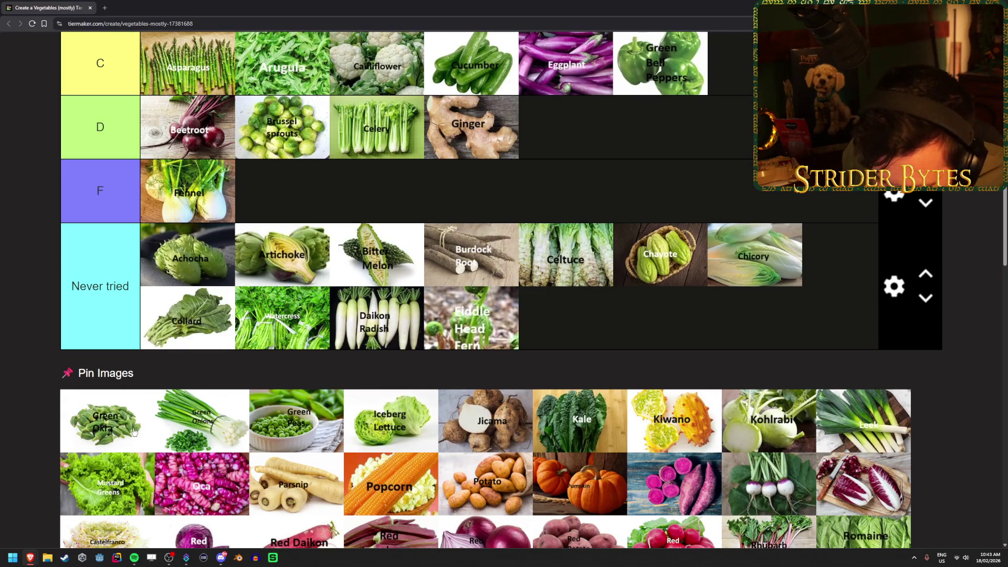
{"action": "mouse_move", "coordinate": [130, 429]}
{"action": "left_mouse_down"}
{"action": "mouse_move", "coordinate": [698, 332]}
{"action": "mouse_move", "coordinate": [690, 341]}
{"action": "left_mouse_up"}
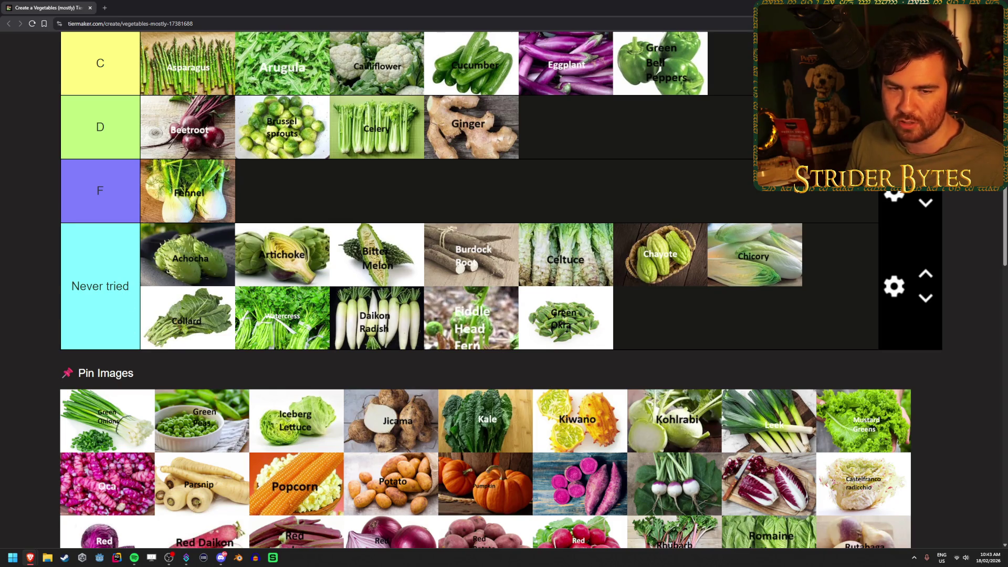
- Move Green Onions up toward the S tier
{"action": "scroll", "coordinate": [111, 432], "scroll_direction": "down", "scroll_amount": 1}
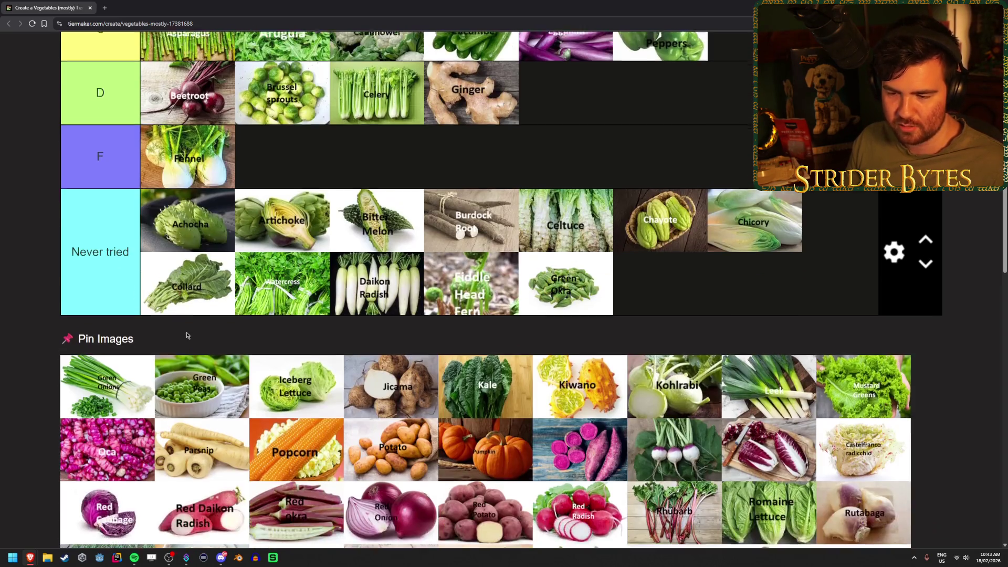
{"action": "scroll", "coordinate": [112, 432], "scroll_direction": "up", "scroll_amount": 1}
{"action": "mouse_move", "coordinate": [112, 431]}
{"action": "left_mouse_down"}
{"action": "mouse_move", "coordinate": [472, 63]}
{"action": "mouse_move", "coordinate": [761, 231]}
{"action": "mouse_move", "coordinate": [746, 253]}
{"action": "left_mouse_up"}
{"action": "scroll", "coordinate": [746, 253], "scroll_direction": "down", "scroll_amount": 1}
{"action": "scroll", "coordinate": [750, 241], "scroll_direction": "down", "scroll_amount": 1}
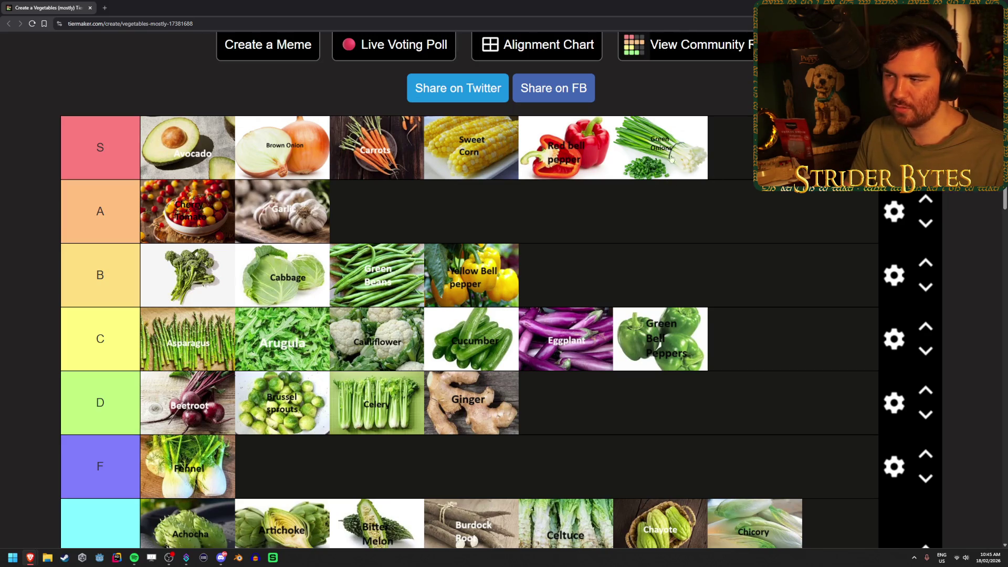
- Place Green Peas and Iceberg Lettuce in S alongside Avocado, Carrots and Green Onions
{"action": "scroll", "coordinate": [655, 211], "scroll_direction": "down", "scroll_amount": 5}
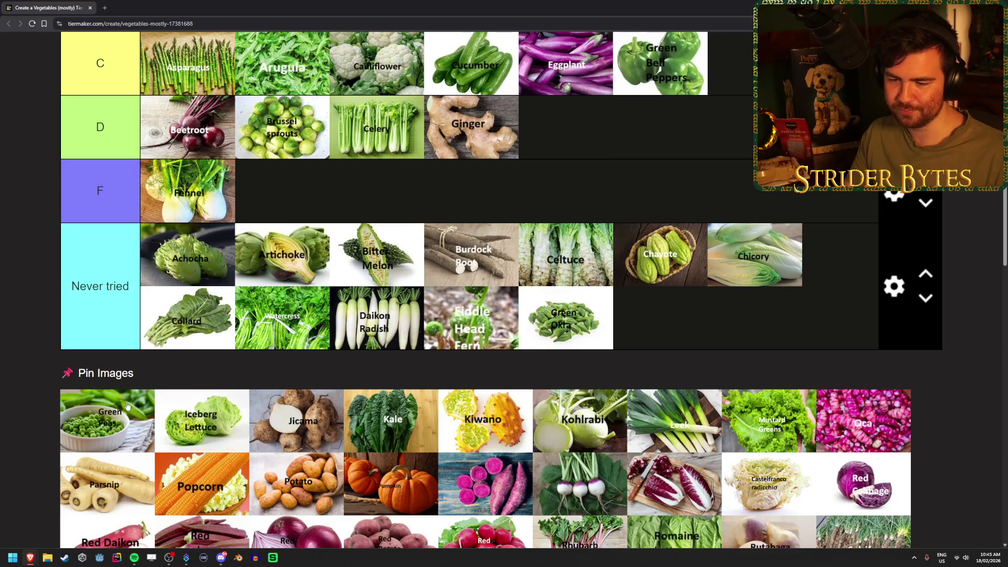
{"action": "mouse_move", "coordinate": [109, 422]}
{"action": "left_mouse_down"}
{"action": "mouse_move", "coordinate": [235, 388]}
{"action": "mouse_move", "coordinate": [756, 110]}
{"action": "left_mouse_up"}
{"action": "scroll", "coordinate": [157, 414], "scroll_direction": "up", "scroll_amount": 4}
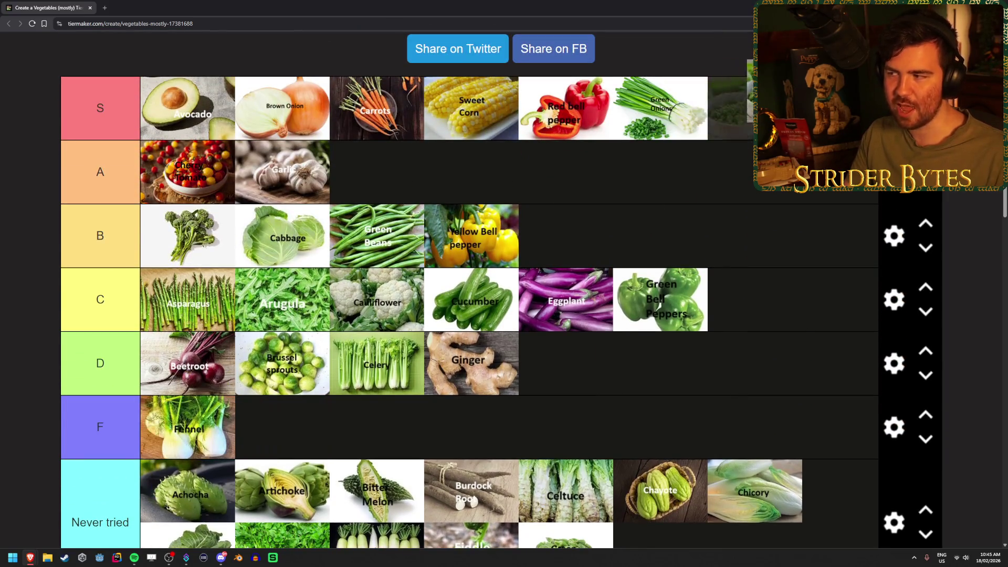
{"action": "scroll", "coordinate": [737, 264], "scroll_direction": "up", "scroll_amount": 3}
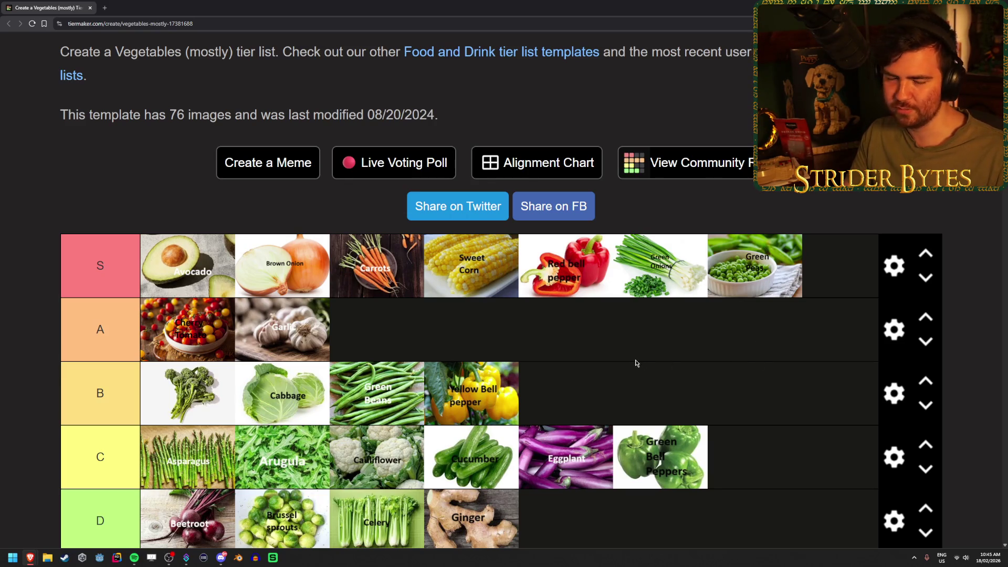
{"action": "scroll", "coordinate": [639, 348], "scroll_direction": "down", "scroll_amount": 8}
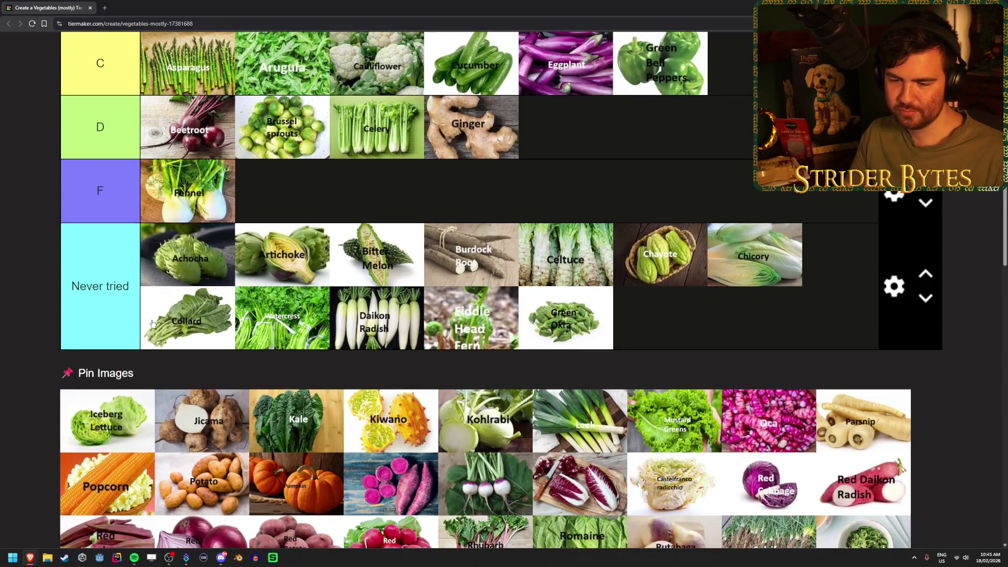
{"action": "mouse_move", "coordinate": [105, 417]}
{"action": "left_mouse_down"}
{"action": "mouse_move", "coordinate": [473, 335]}
{"action": "mouse_move", "coordinate": [905, 338]}
{"action": "mouse_move", "coordinate": [803, 157]}
{"action": "mouse_move", "coordinate": [758, 187]}
{"action": "mouse_move", "coordinate": [317, 191]}
{"action": "left_mouse_up"}
{"action": "scroll", "coordinate": [905, 337], "scroll_direction": "up", "scroll_amount": 7}
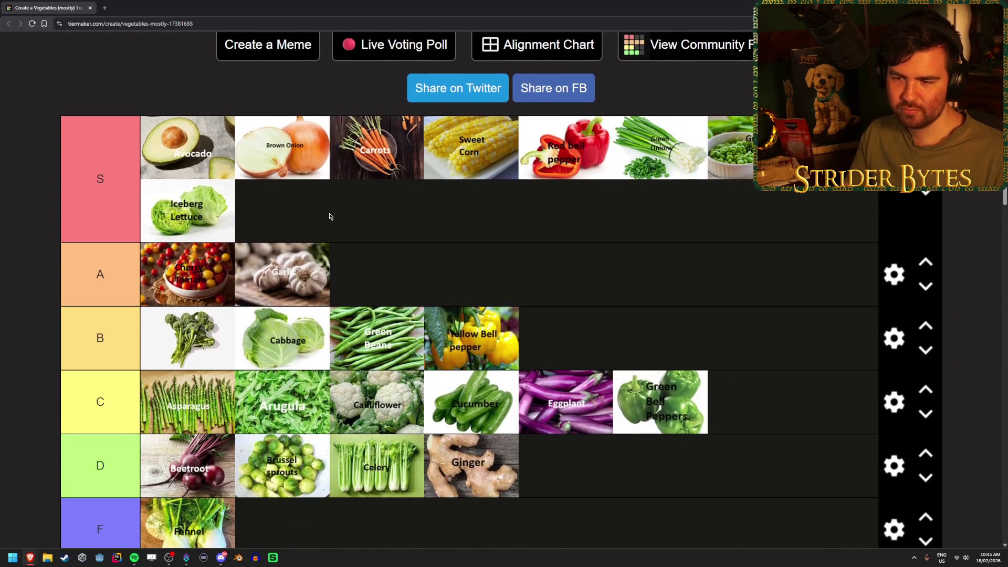
{"action": "scroll", "coordinate": [439, 322], "scroll_direction": "up", "scroll_amount": 1}
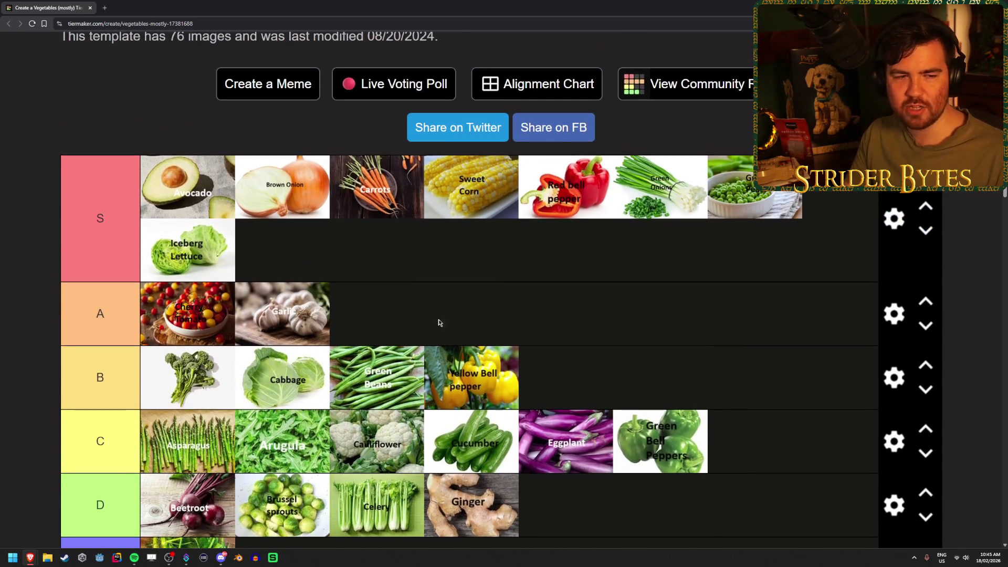
{"action": "scroll", "coordinate": [560, 342], "scroll_direction": "up", "scroll_amount": 1}
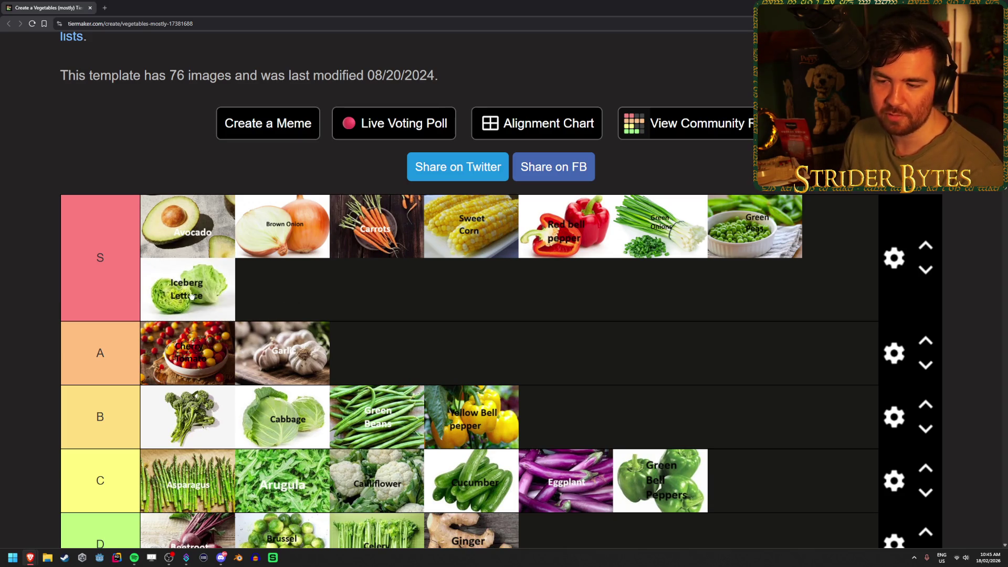
{"action": "left_click", "coordinate": [166, 284]}
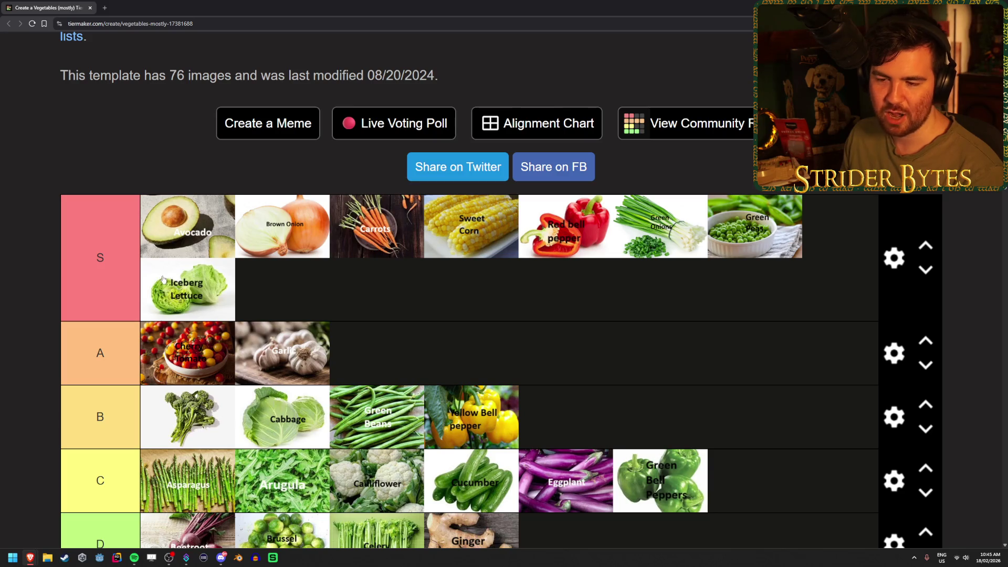
{"action": "left_click", "coordinate": [166, 278]}
{"action": "left_click", "coordinate": [169, 278]}
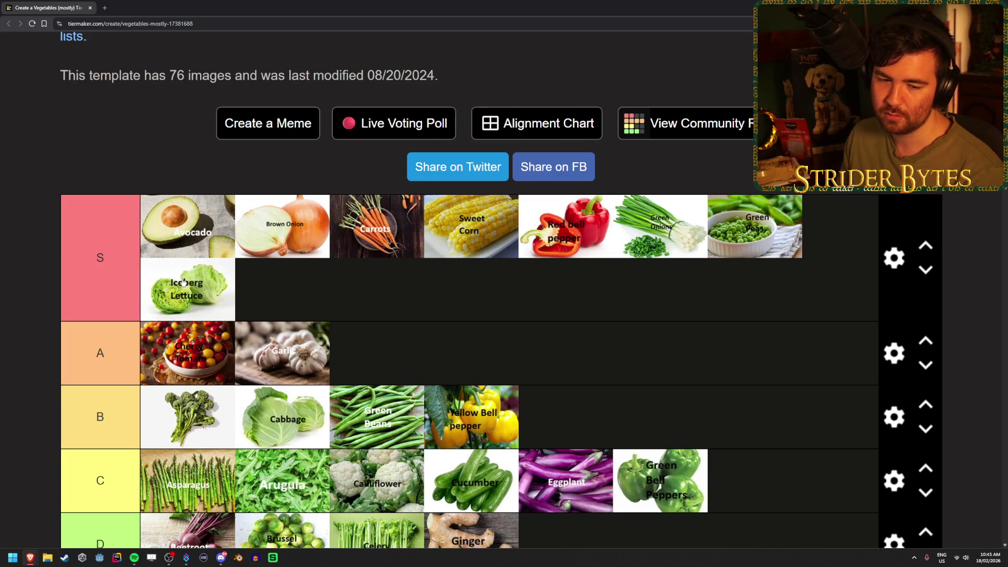
{"action": "left_click", "coordinate": [191, 285]}
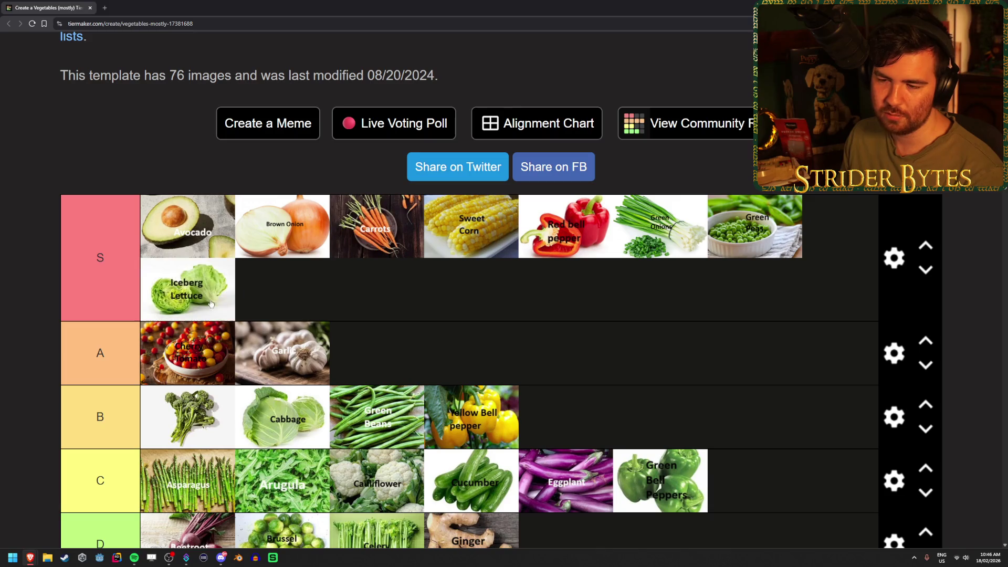
{"action": "left_click", "coordinate": [183, 294]}
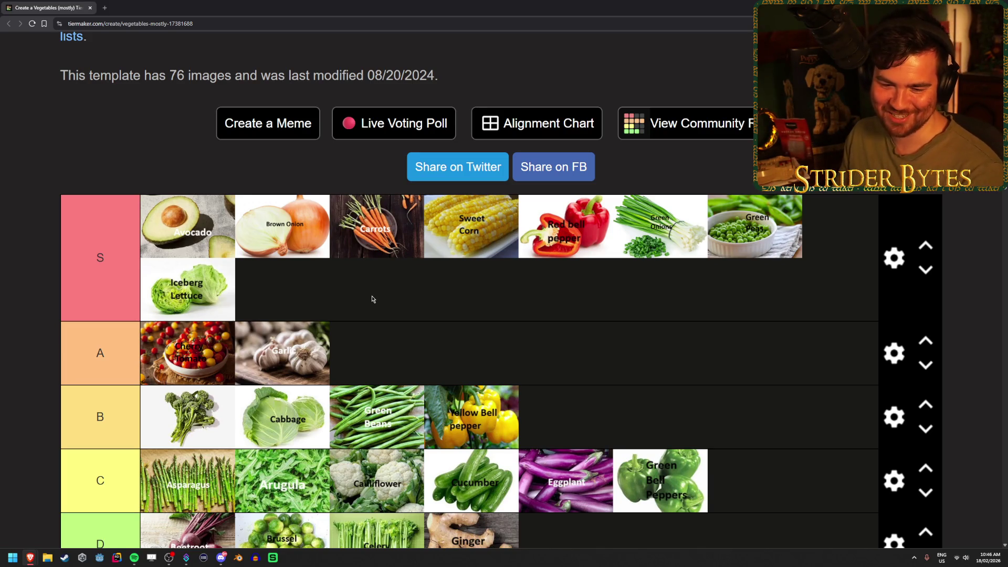
{"action": "scroll", "coordinate": [483, 292], "scroll_direction": "down", "scroll_amount": 1}
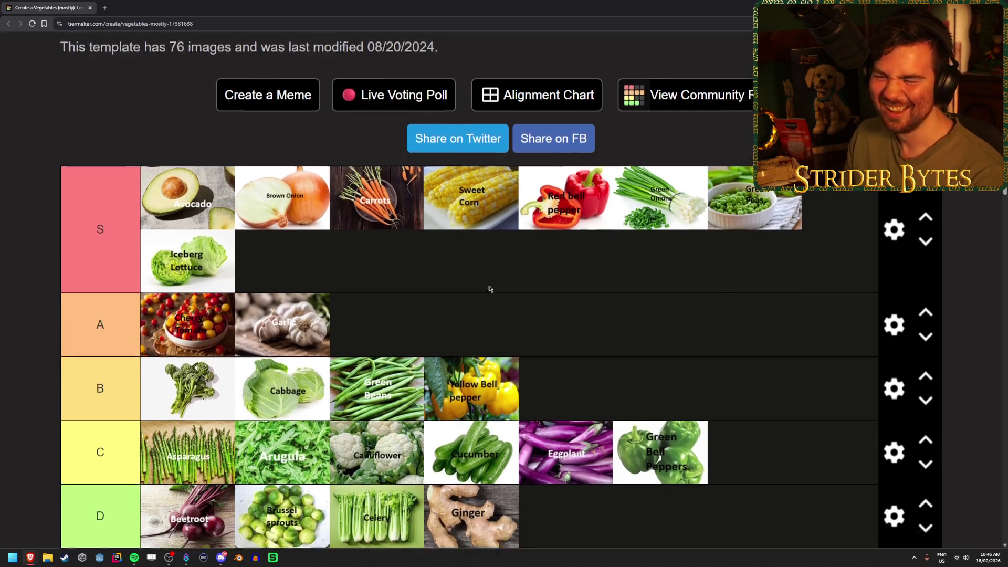
- Add Jicama, Kale, Kiwano and Kohlrabi to Never tried, following Green Okra
{"action": "scroll", "coordinate": [588, 255], "scroll_direction": "down", "scroll_amount": 6}
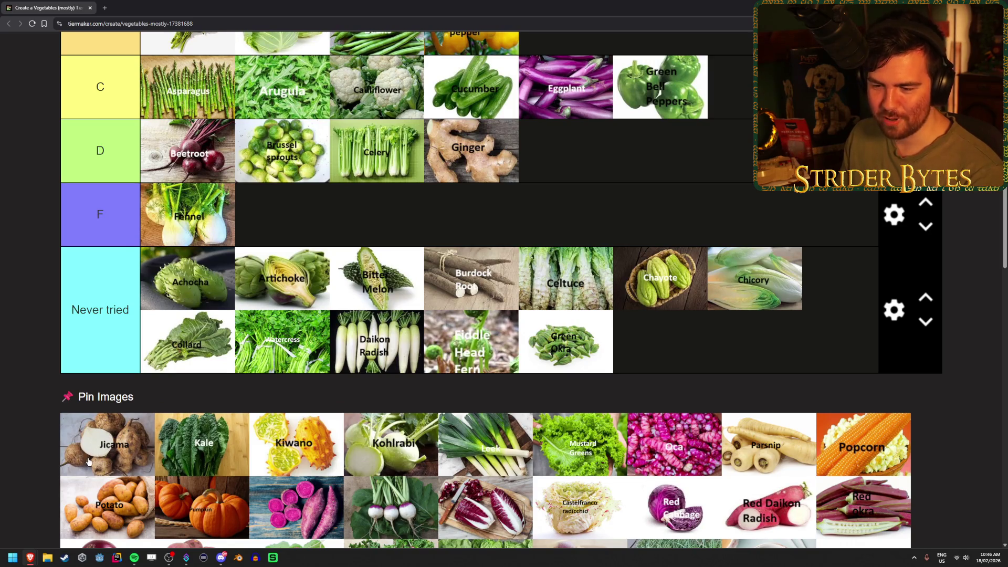
{"action": "mouse_move", "coordinate": [88, 462]}
{"action": "left_mouse_down"}
{"action": "mouse_move", "coordinate": [706, 384]}
{"action": "mouse_move", "coordinate": [693, 363]}
{"action": "left_mouse_up"}
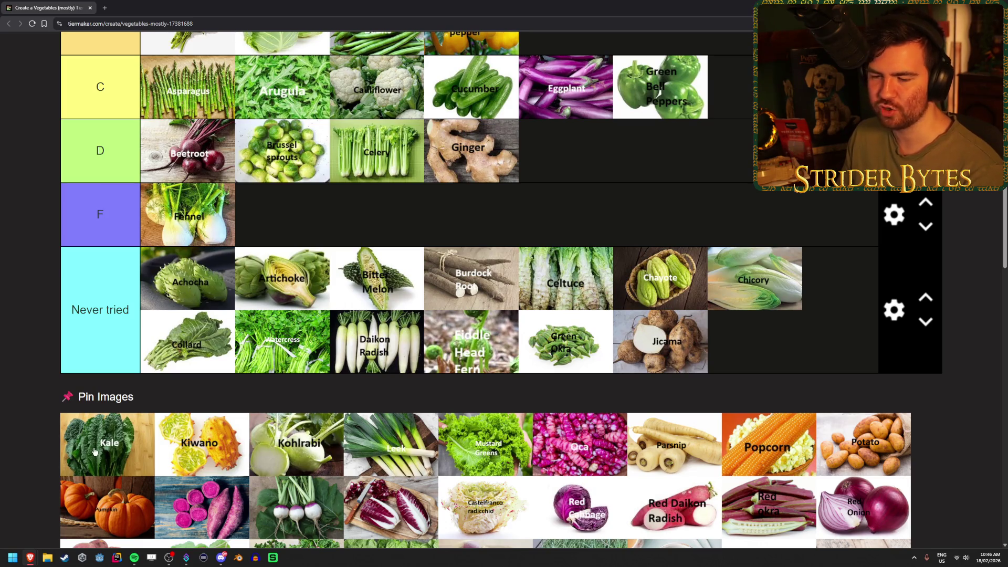
{"action": "mouse_move", "coordinate": [90, 453]}
{"action": "left_mouse_down"}
{"action": "mouse_move", "coordinate": [337, 360]}
{"action": "mouse_move", "coordinate": [862, 344]}
{"action": "left_mouse_up"}
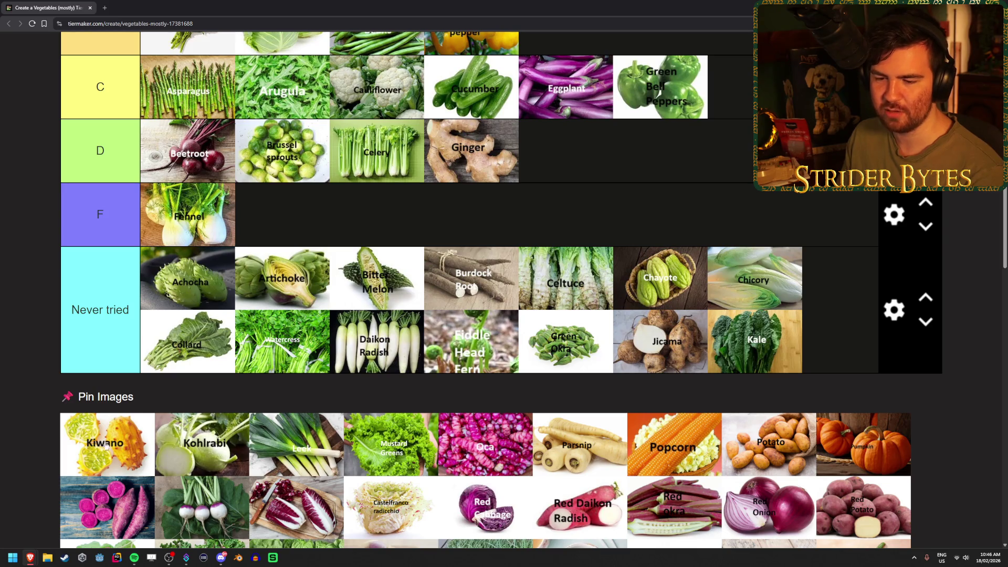
{"action": "mouse_move", "coordinate": [85, 458]}
{"action": "left_mouse_down"}
{"action": "mouse_move", "coordinate": [214, 367]}
{"action": "mouse_move", "coordinate": [291, 422]}
{"action": "left_mouse_up"}
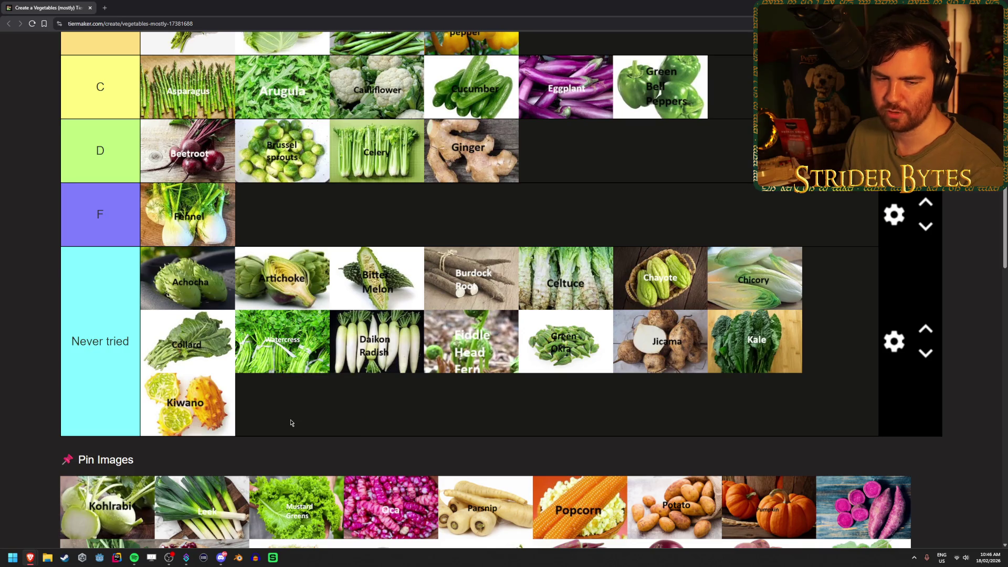
{"action": "scroll", "coordinate": [290, 423], "scroll_direction": "down", "scroll_amount": 1}
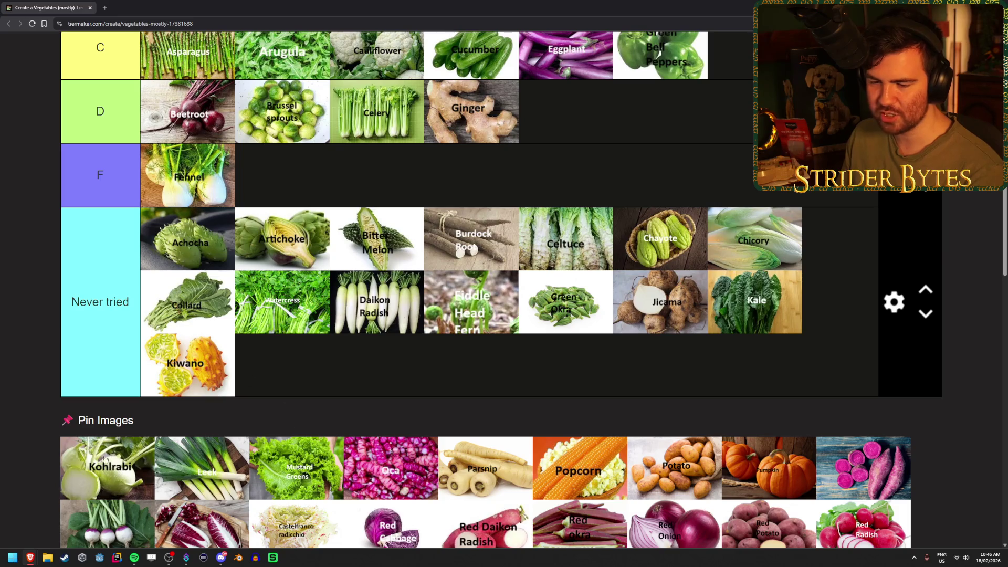
{"action": "mouse_move", "coordinate": [107, 468]}
{"action": "left_mouse_down"}
{"action": "mouse_move", "coordinate": [323, 388]}
{"action": "mouse_move", "coordinate": [294, 367]}
{"action": "left_mouse_up"}
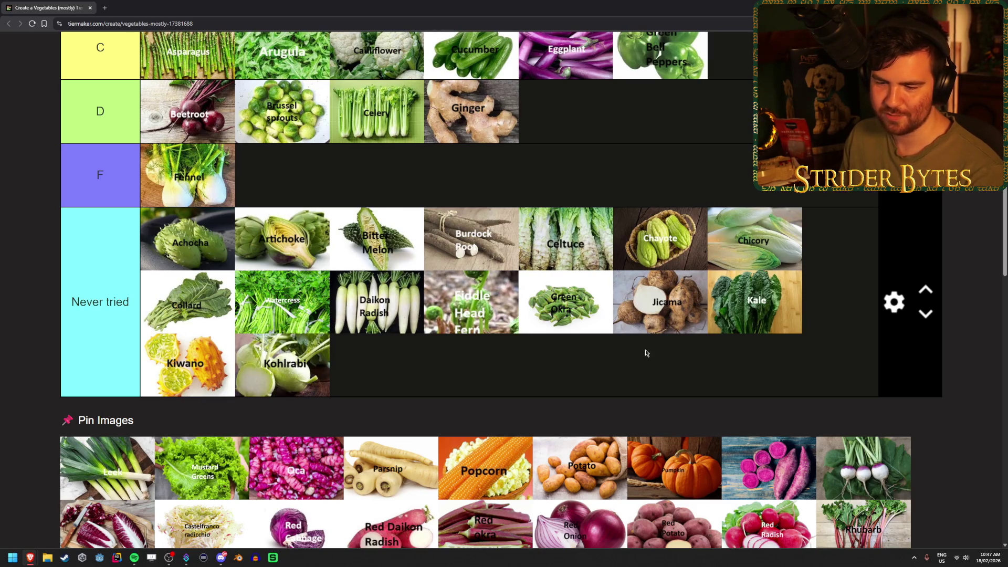
{"action": "scroll", "coordinate": [639, 342], "scroll_direction": "down", "scroll_amount": 1}
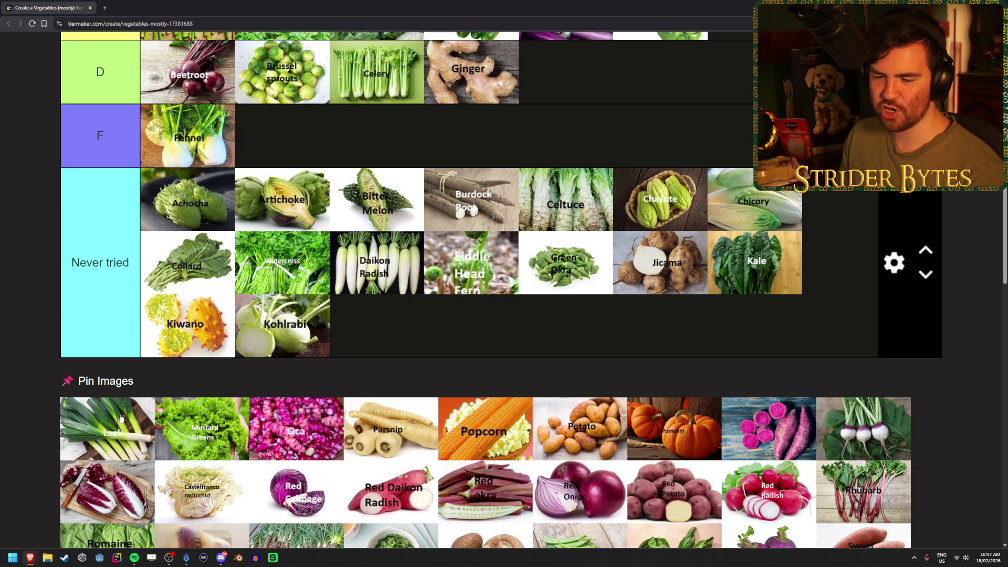
- Put Leek in tier B, and Mustard Greens and Oca in Never tried
{"action": "mouse_move", "coordinate": [109, 442]}
{"action": "left_mouse_down"}
{"action": "mouse_move", "coordinate": [79, 435]}
{"action": "mouse_move", "coordinate": [58, 446]}
{"action": "mouse_move", "coordinate": [778, 194]}
{"action": "mouse_move", "coordinate": [738, 178]}
{"action": "left_mouse_up"}
{"action": "scroll", "coordinate": [63, 444], "scroll_direction": "up", "scroll_amount": 5}
{"action": "scroll", "coordinate": [735, 184], "scroll_direction": "up", "scroll_amount": 2}
{"action": "scroll", "coordinate": [731, 196], "scroll_direction": "up", "scroll_amount": 1}
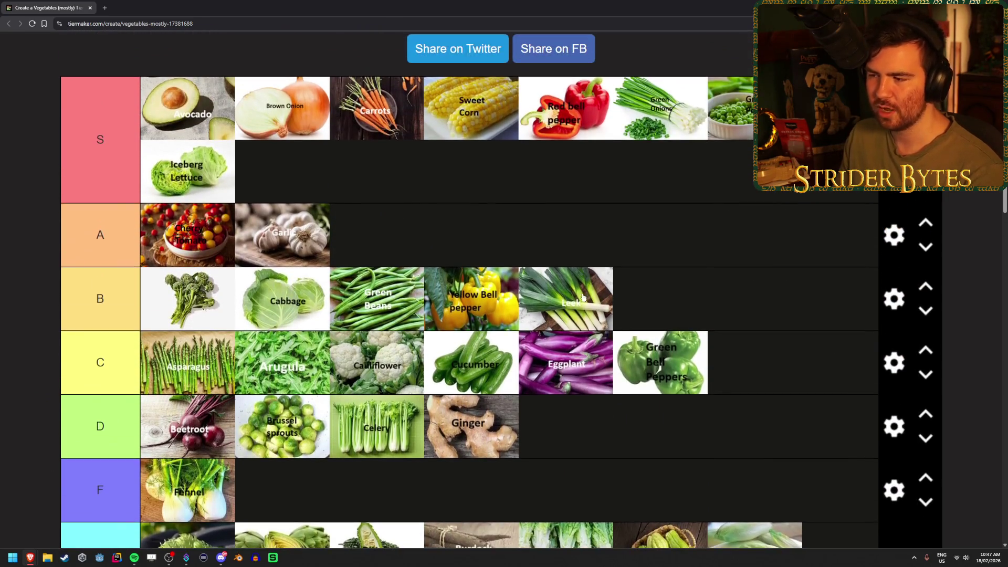
{"action": "scroll", "coordinate": [654, 324], "scroll_direction": "down", "scroll_amount": 7}
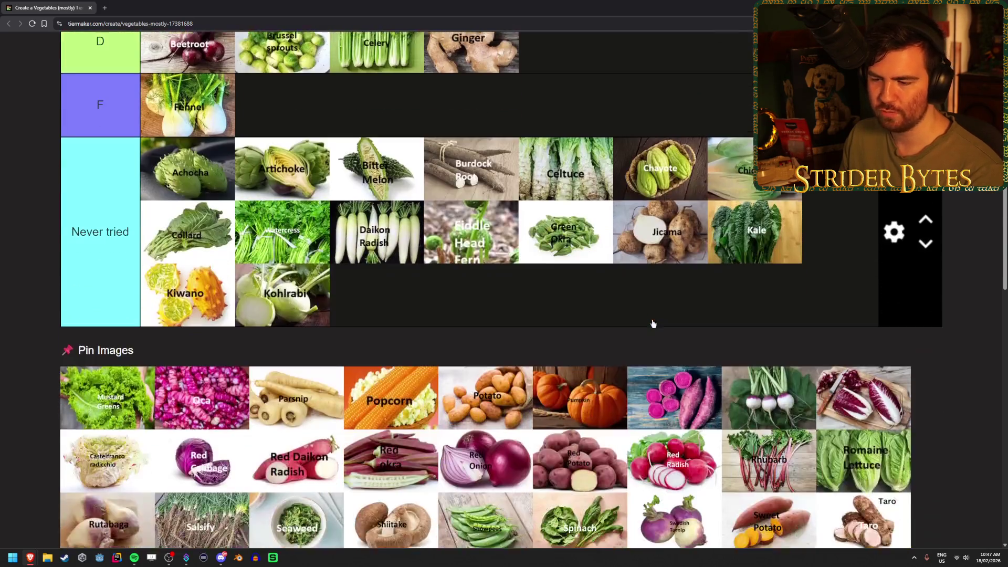
{"action": "scroll", "coordinate": [411, 311], "scroll_direction": "up", "scroll_amount": 2}
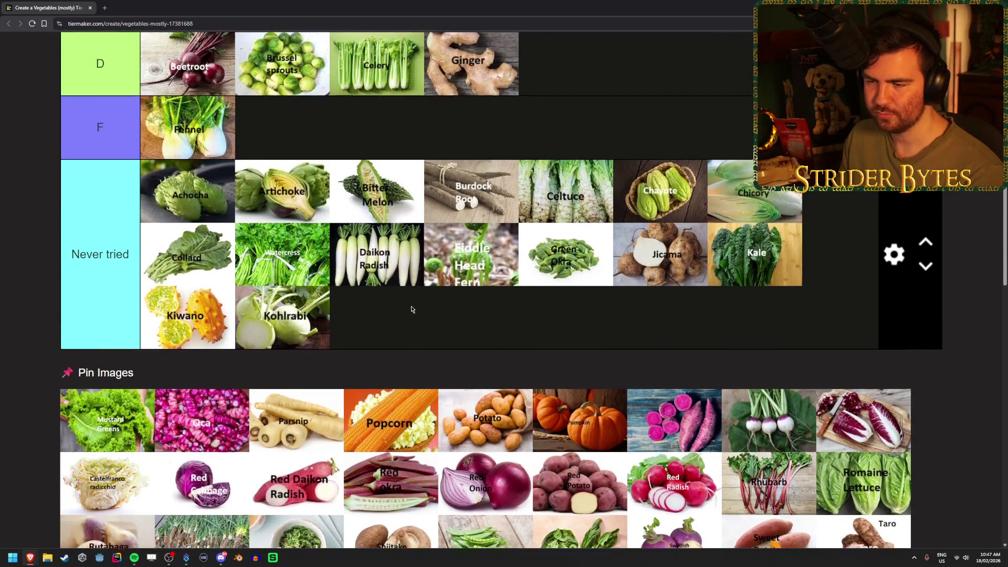
{"action": "scroll", "coordinate": [398, 348], "scroll_direction": "down", "scroll_amount": 1}
{"action": "mouse_move", "coordinate": [108, 428]}
{"action": "left_mouse_down"}
{"action": "mouse_move", "coordinate": [491, 315]}
{"action": "mouse_move", "coordinate": [473, 310]}
{"action": "left_mouse_up"}
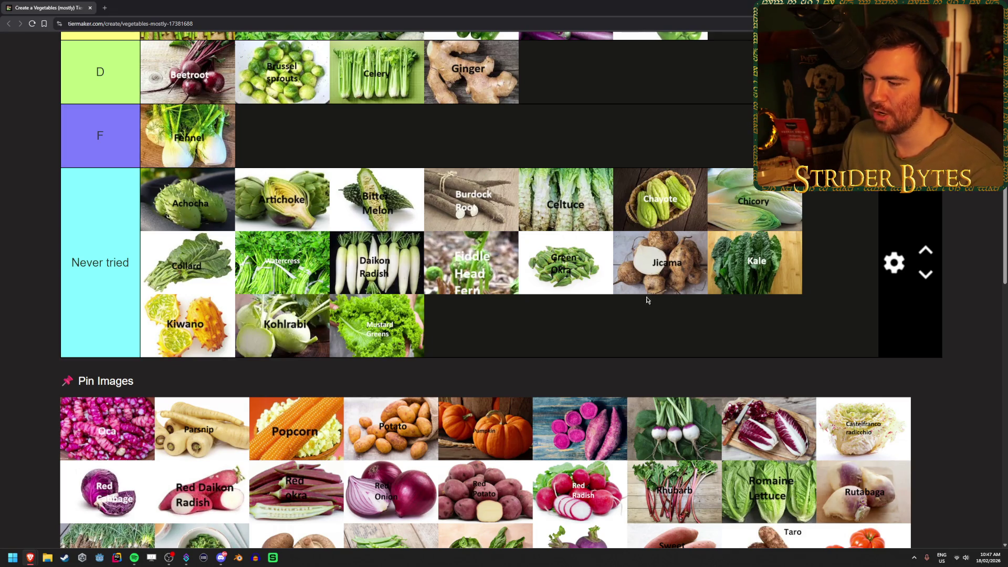
{"action": "mouse_move", "coordinate": [112, 449]}
{"action": "left_mouse_down"}
{"action": "mouse_move", "coordinate": [611, 357]}
{"action": "mouse_move", "coordinate": [698, 331]}
{"action": "left_mouse_up"}
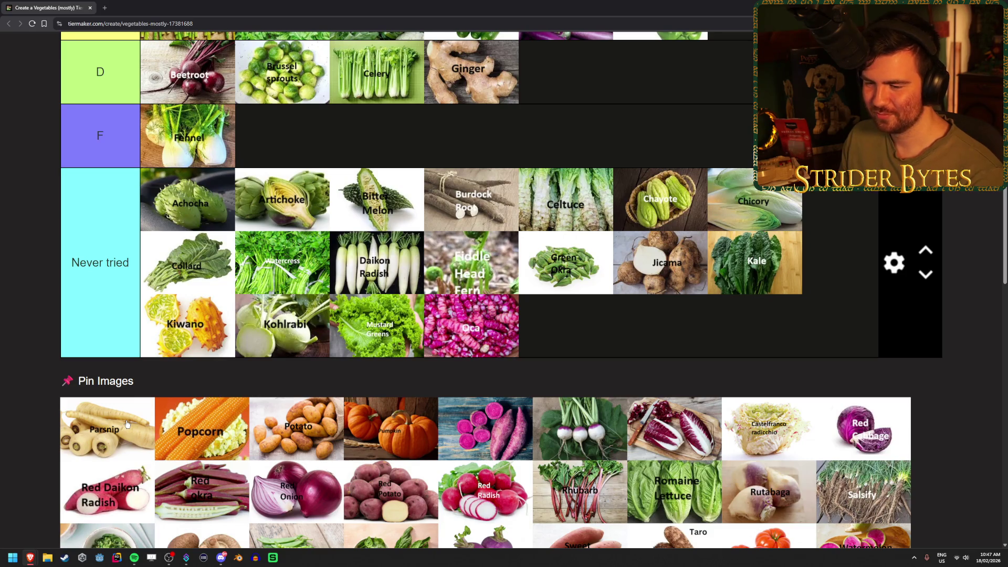
- Rank Parsnip in the C tier
{"action": "mouse_move", "coordinate": [126, 423]}
{"action": "left_mouse_down"}
{"action": "mouse_move", "coordinate": [901, 262]}
{"action": "mouse_move", "coordinate": [827, 193]}
{"action": "mouse_move", "coordinate": [818, 152]}
{"action": "mouse_move", "coordinate": [819, 210]}
{"action": "left_mouse_up"}
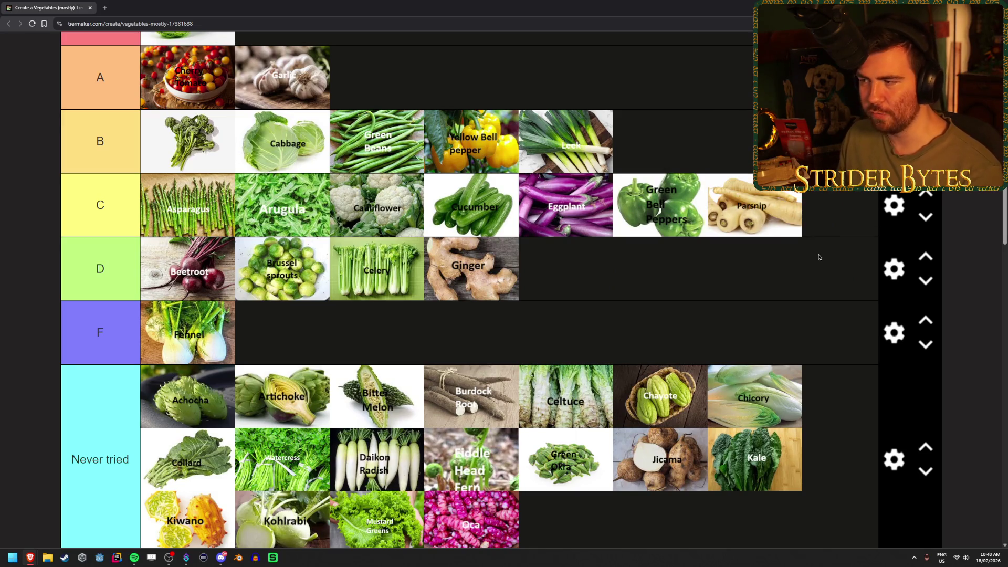
{"action": "scroll", "coordinate": [719, 233], "scroll_direction": "up", "scroll_amount": 1}
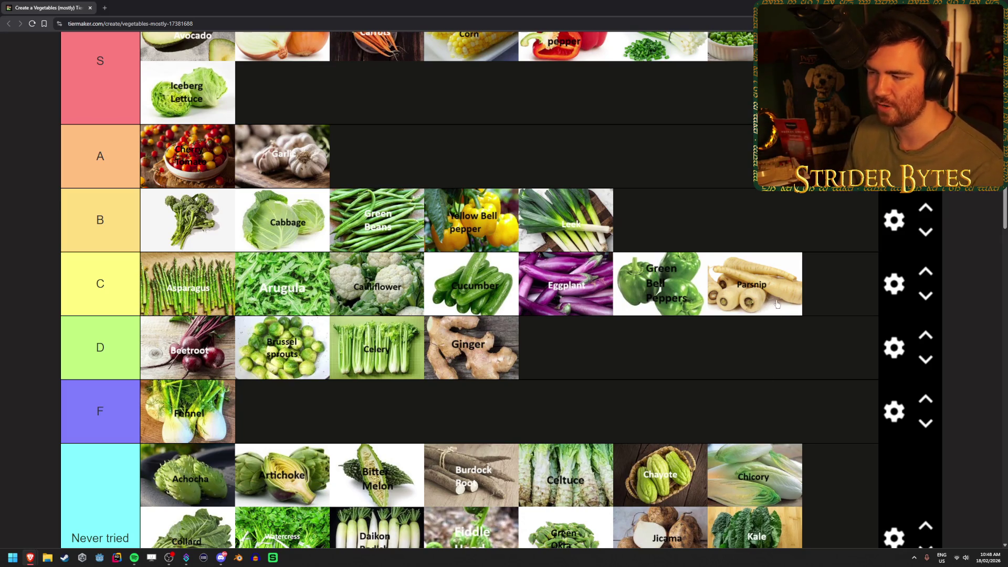
{"action": "scroll", "coordinate": [455, 348], "scroll_direction": "down", "scroll_amount": 1}
{"action": "scroll", "coordinate": [455, 348], "scroll_direction": "down", "scroll_amount": 5}
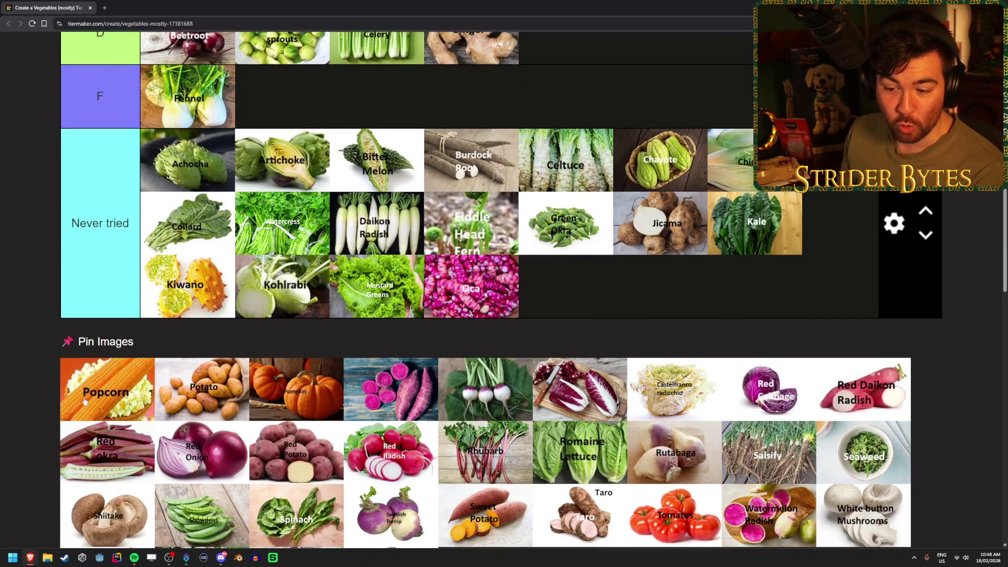
- Add Popcorn and Potato to the S tier after Iceberg Lettuce
{"action": "mouse_move", "coordinate": [84, 400]}
{"action": "left_mouse_down"}
{"action": "mouse_move", "coordinate": [92, 363]}
{"action": "mouse_move", "coordinate": [395, 132]}
{"action": "mouse_move", "coordinate": [410, 147]}
{"action": "left_mouse_up"}
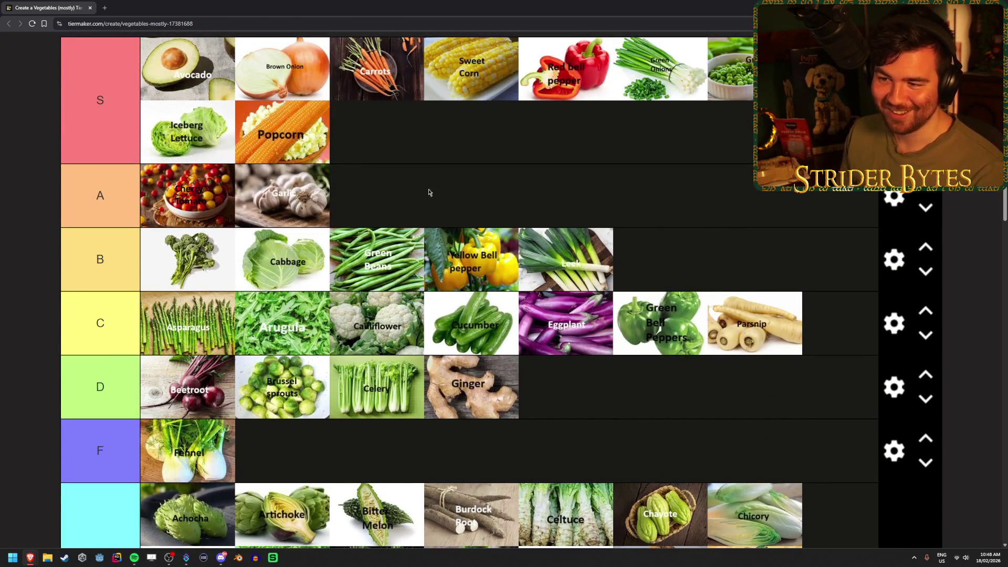
{"action": "scroll", "coordinate": [317, 249], "scroll_direction": "up", "scroll_amount": 2}
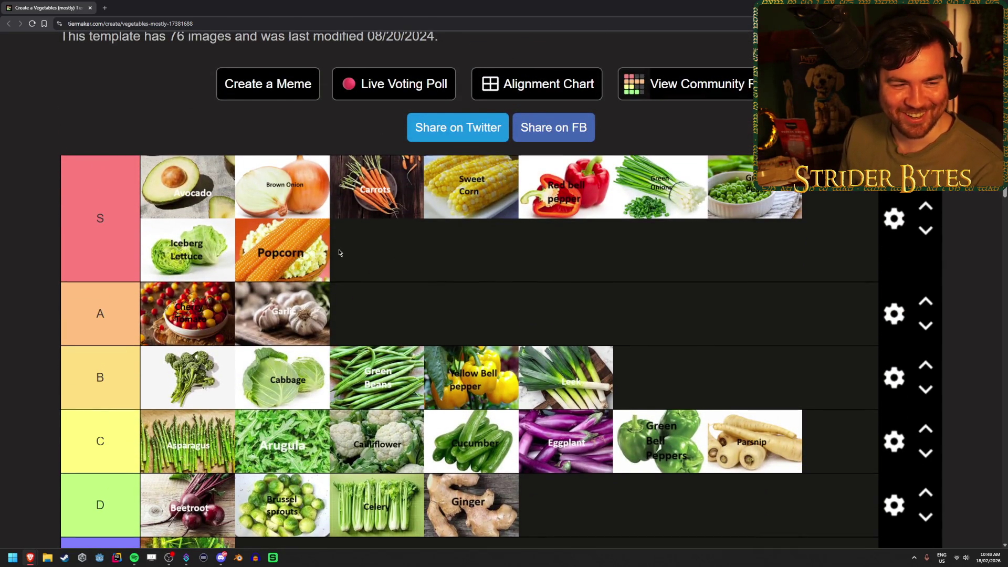
{"action": "scroll", "coordinate": [375, 299], "scroll_direction": "up", "scroll_amount": 1}
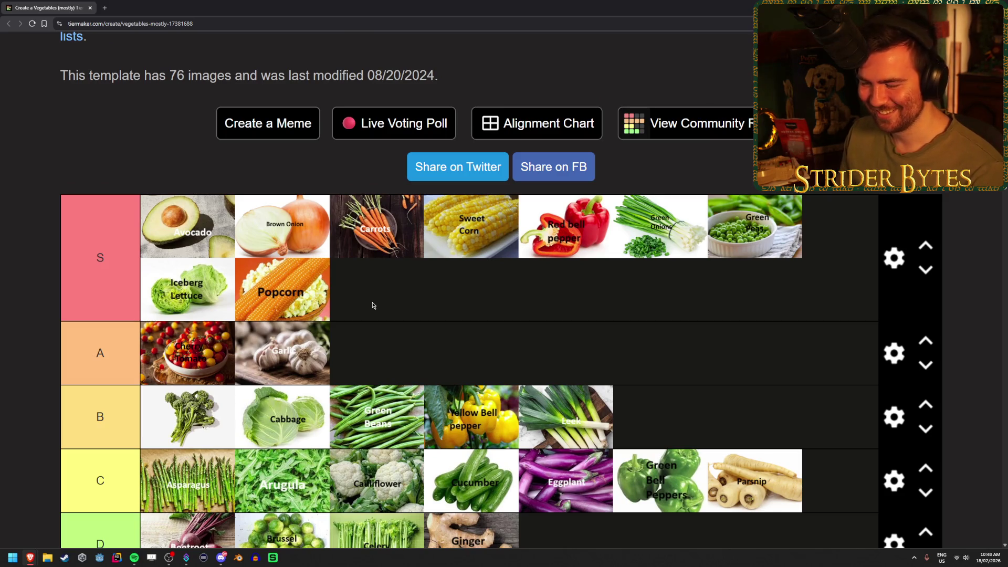
{"action": "scroll", "coordinate": [373, 305], "scroll_direction": "down", "scroll_amount": 8}
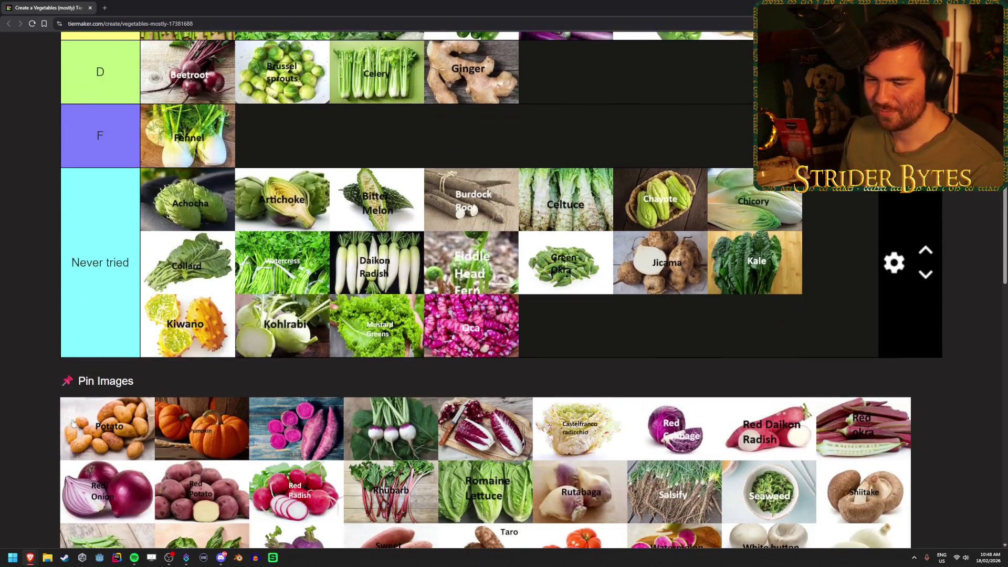
{"action": "mouse_move", "coordinate": [105, 436]}
{"action": "left_mouse_down"}
{"action": "mouse_move", "coordinate": [102, 416]}
{"action": "mouse_move", "coordinate": [102, 428]}
{"action": "mouse_move", "coordinate": [466, 173]}
{"action": "left_mouse_up"}
{"action": "scroll", "coordinate": [115, 418], "scroll_direction": "up", "scroll_amount": 6}
{"action": "scroll", "coordinate": [463, 262], "scroll_direction": "up", "scroll_amount": 1}
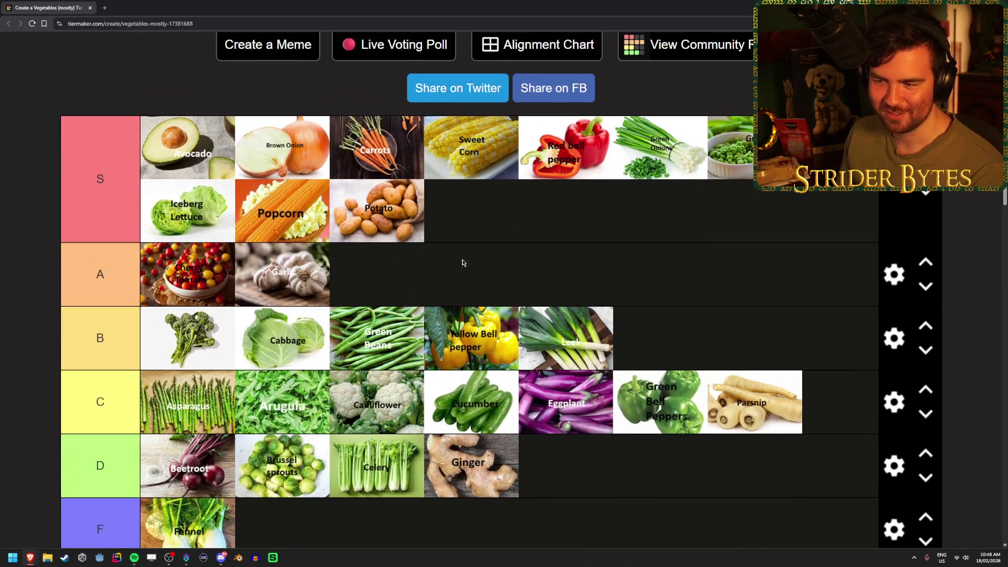
{"action": "scroll", "coordinate": [431, 226], "scroll_direction": "up", "scroll_amount": 1}
{"action": "scroll", "coordinate": [454, 234], "scroll_direction": "down", "scroll_amount": 1}
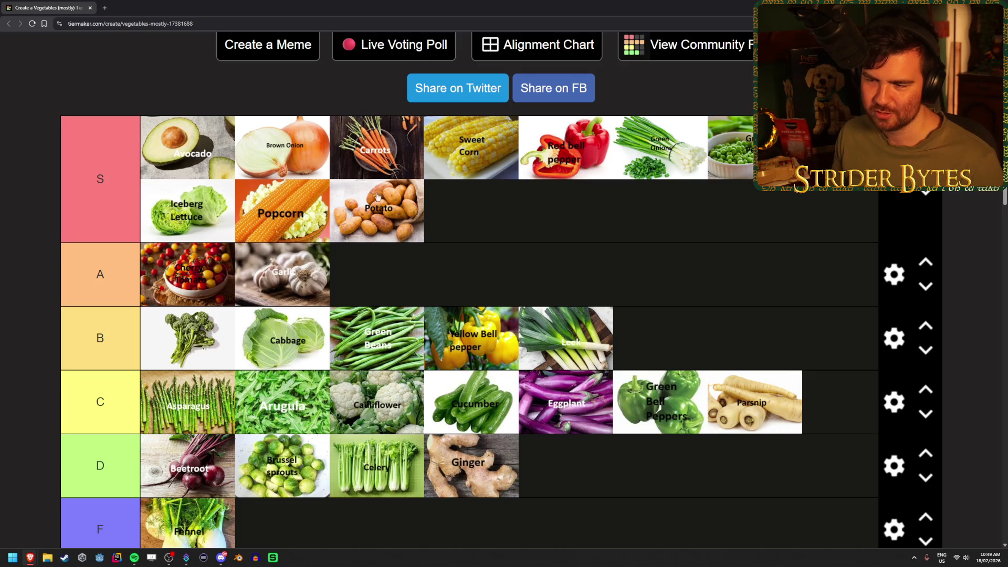
{"action": "scroll", "coordinate": [378, 226], "scroll_direction": "down", "scroll_amount": 5}
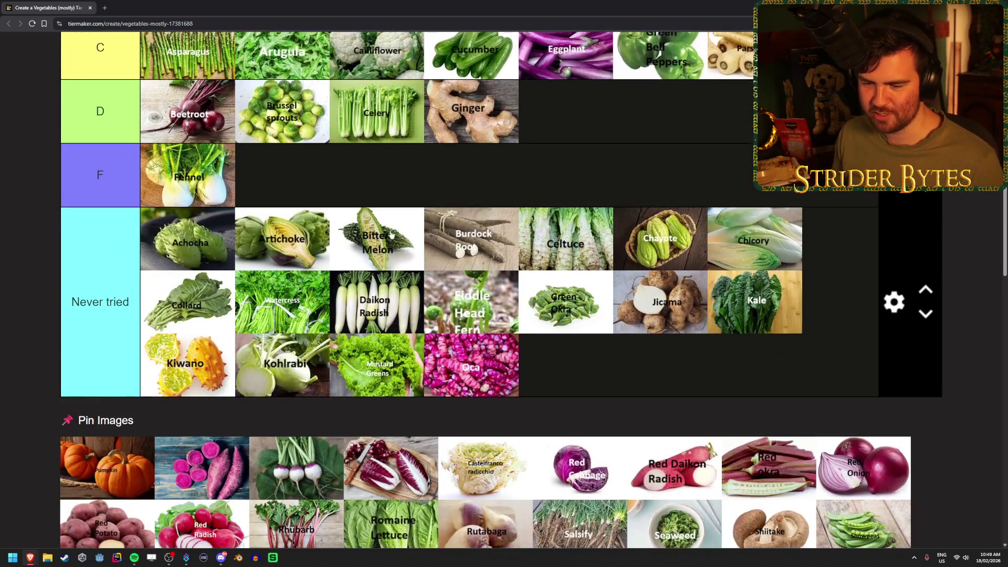
- Rank Pumpkin in the S tier after Potato
{"action": "scroll", "coordinate": [391, 234], "scroll_direction": "down", "scroll_amount": 1}
{"action": "left_click_drag", "start_coordinate": [107, 383], "coordinate": [478, 252]}
{"action": "scroll", "coordinate": [225, 336], "scroll_direction": "up", "scroll_amount": 6}
{"action": "scroll", "coordinate": [517, 297], "scroll_direction": "down", "scroll_amount": 7}
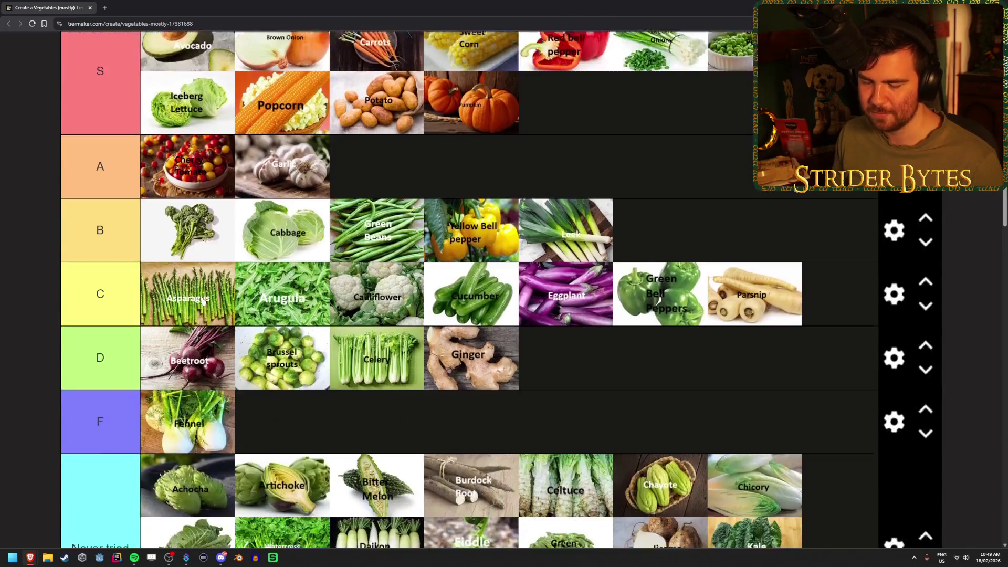
{"action": "scroll", "coordinate": [102, 404], "scroll_direction": "down", "scroll_amount": 1}
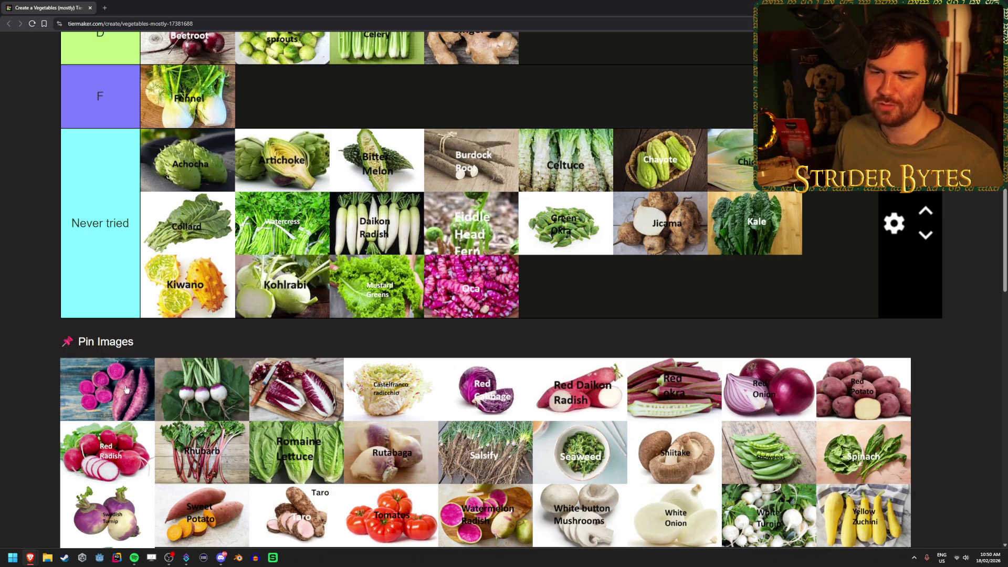
- Add purple sweet potato, white radishes, red radicchio and Castelfranco radicchio to Never tried
{"action": "mouse_move", "coordinate": [126, 389]}
{"action": "left_mouse_down"}
{"action": "mouse_move", "coordinate": [628, 294]}
{"action": "mouse_move", "coordinate": [583, 294]}
{"action": "left_mouse_up"}
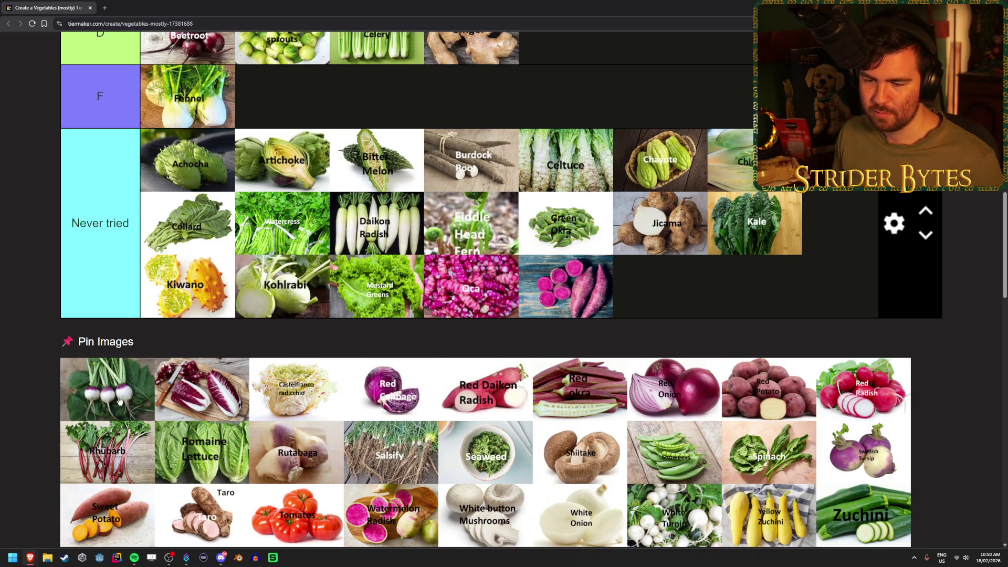
{"action": "mouse_move", "coordinate": [111, 403]}
{"action": "left_mouse_down"}
{"action": "mouse_move", "coordinate": [380, 332]}
{"action": "mouse_move", "coordinate": [743, 298]}
{"action": "left_mouse_up"}
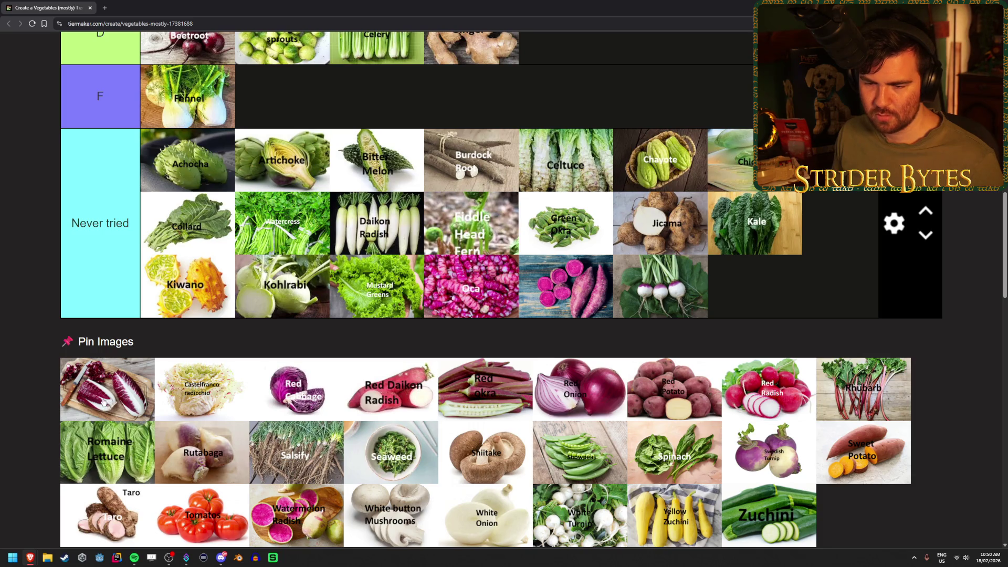
{"action": "scroll", "coordinate": [103, 401], "scroll_direction": "up", "scroll_amount": 1}
{"action": "scroll", "coordinate": [105, 394], "scroll_direction": "down", "scroll_amount": 1}
{"action": "scroll", "coordinate": [120, 374], "scroll_direction": "down", "scroll_amount": 1}
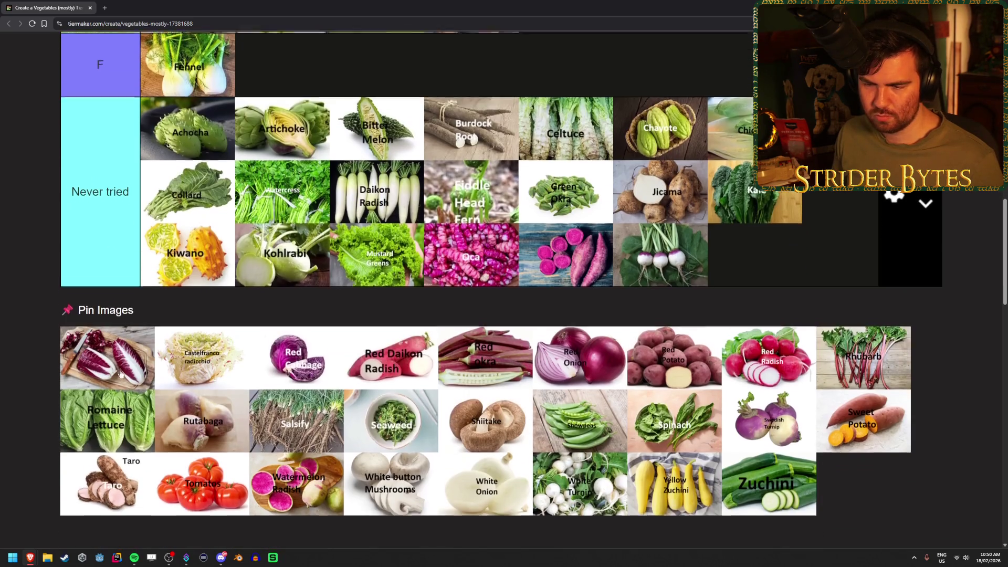
{"action": "scroll", "coordinate": [120, 374], "scroll_direction": "up", "scroll_amount": 1}
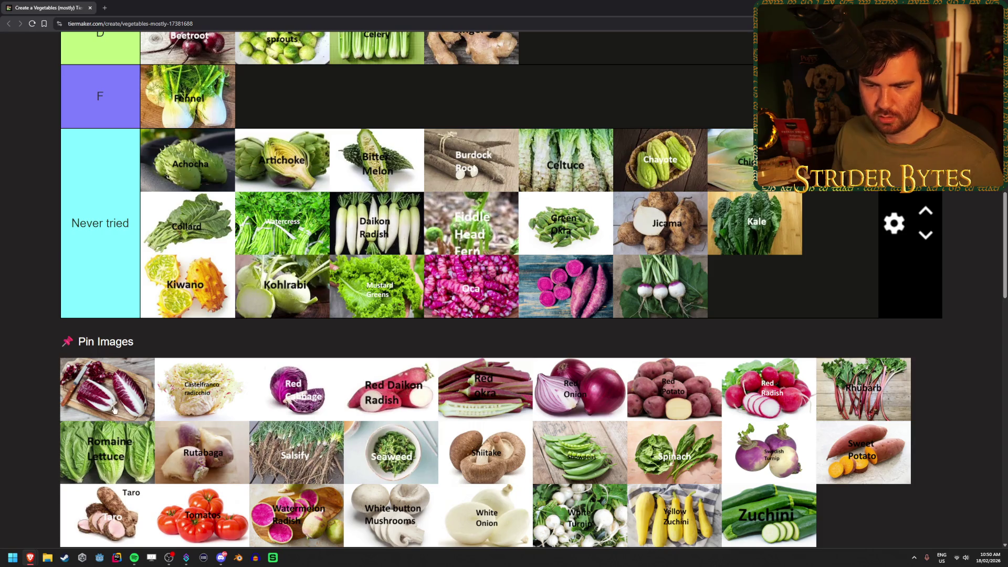
{"action": "left_click_drag", "start_coordinate": [114, 410], "coordinate": [819, 296]}
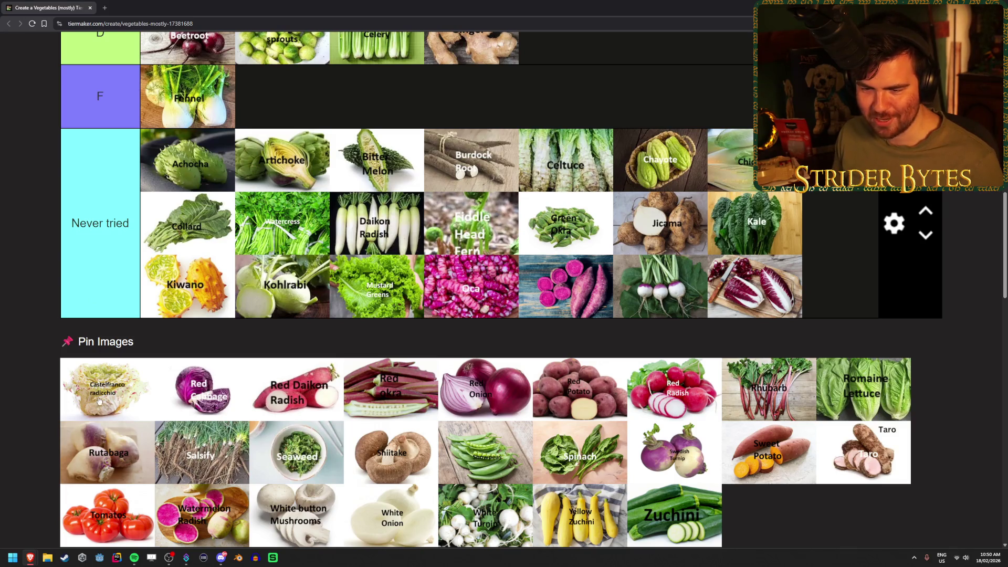
{"action": "mouse_move", "coordinate": [97, 402]}
{"action": "left_mouse_down"}
{"action": "mouse_move", "coordinate": [665, 333]}
{"action": "mouse_move", "coordinate": [580, 372]}
{"action": "left_mouse_up"}
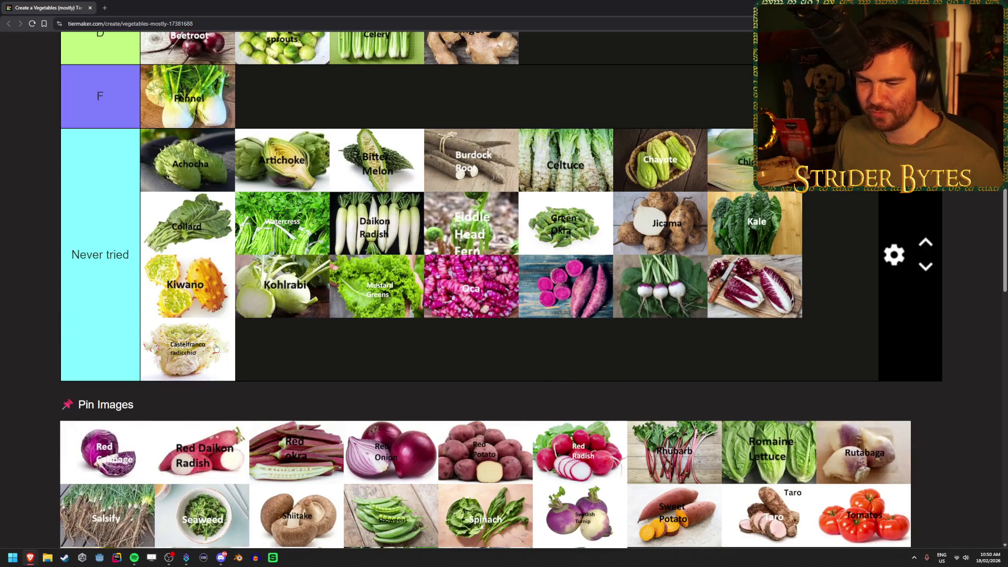
- Place Red Cabbage in the B tier right after Cabbage
{"action": "scroll", "coordinate": [216, 348], "scroll_direction": "down", "scroll_amount": 1}
{"action": "scroll", "coordinate": [241, 370], "scroll_direction": "up", "scroll_amount": 3}
{"action": "mouse_move", "coordinate": [107, 391]}
{"action": "left_mouse_down"}
{"action": "mouse_move", "coordinate": [239, 367]}
{"action": "mouse_move", "coordinate": [715, 364]}
{"action": "mouse_move", "coordinate": [337, 180]}
{"action": "left_mouse_up"}
{"action": "scroll", "coordinate": [242, 370], "scroll_direction": "up", "scroll_amount": 3}
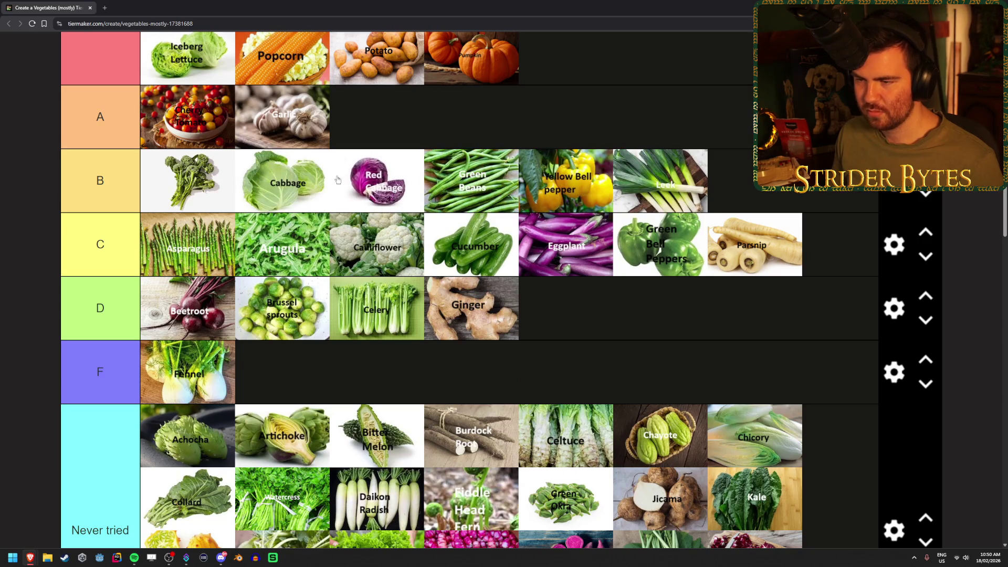
{"action": "scroll", "coordinate": [461, 285], "scroll_direction": "down", "scroll_amount": 2}
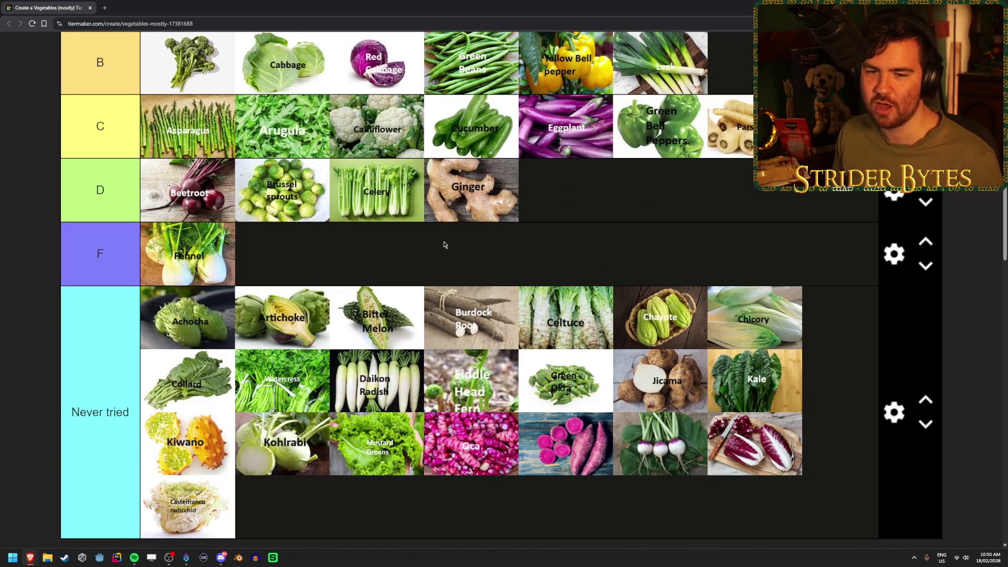
{"action": "scroll", "coordinate": [444, 245], "scroll_direction": "down", "scroll_amount": 2}
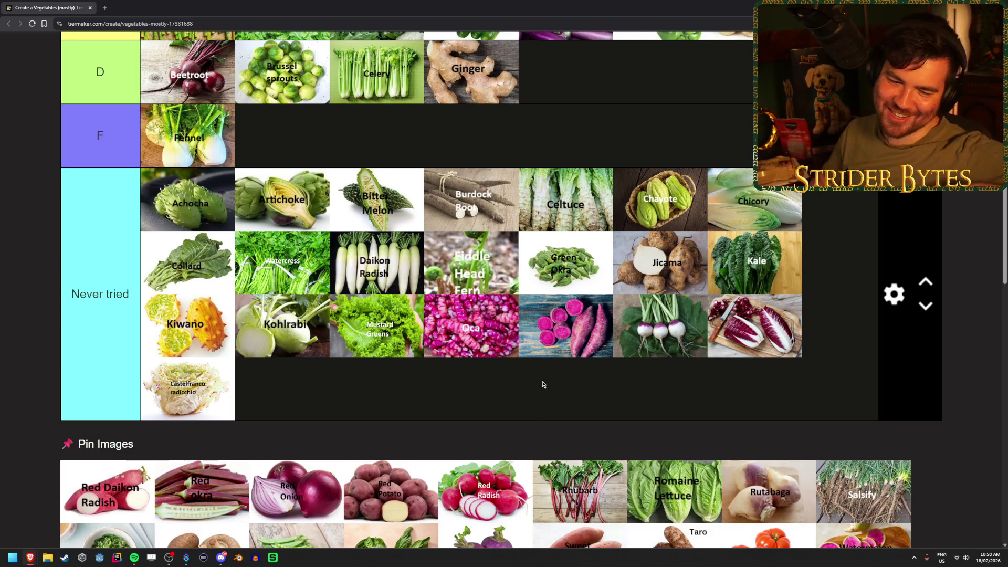
{"action": "scroll", "coordinate": [535, 356], "scroll_direction": "up", "scroll_amount": 6}
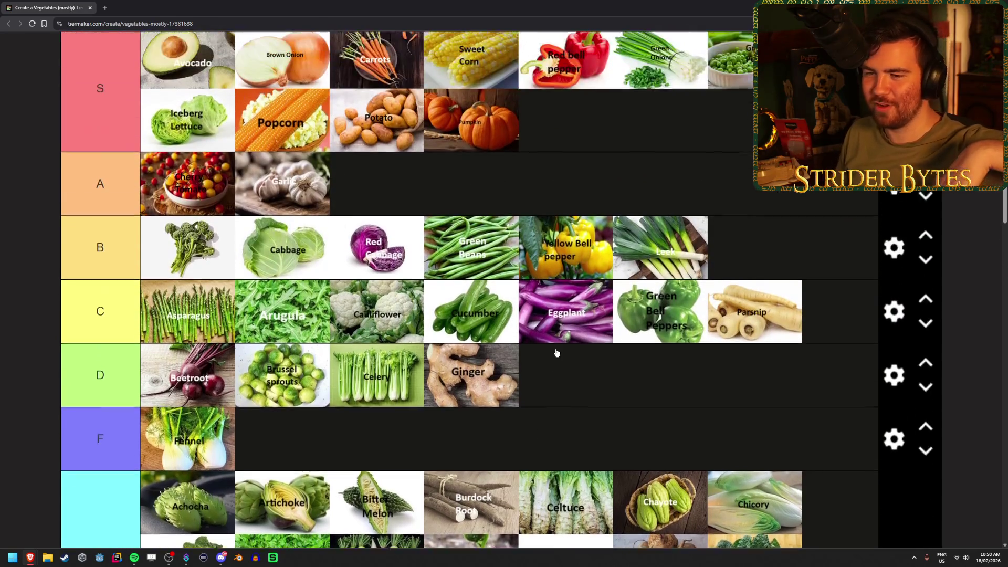
{"action": "scroll", "coordinate": [607, 233], "scroll_direction": "up", "scroll_amount": 1}
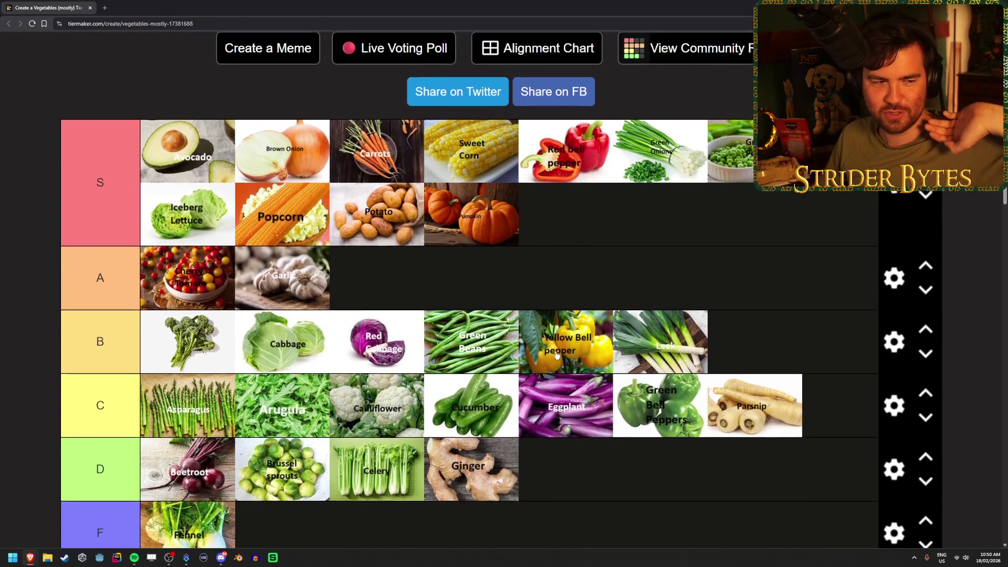
{"action": "scroll", "coordinate": [713, 303], "scroll_direction": "down", "scroll_amount": 1}
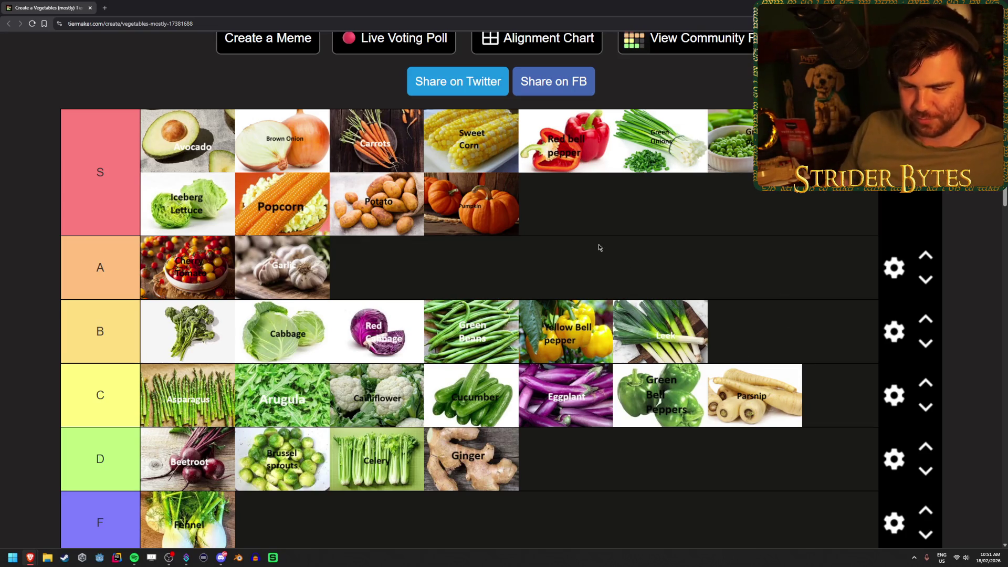
- Put Red Daikon Radish and Red Okra in Never tried after Castelfranco radicchio
{"action": "scroll", "coordinate": [604, 252], "scroll_direction": "down", "scroll_amount": 4}
{"action": "scroll", "coordinate": [598, 250], "scroll_direction": "down", "scroll_amount": 5}
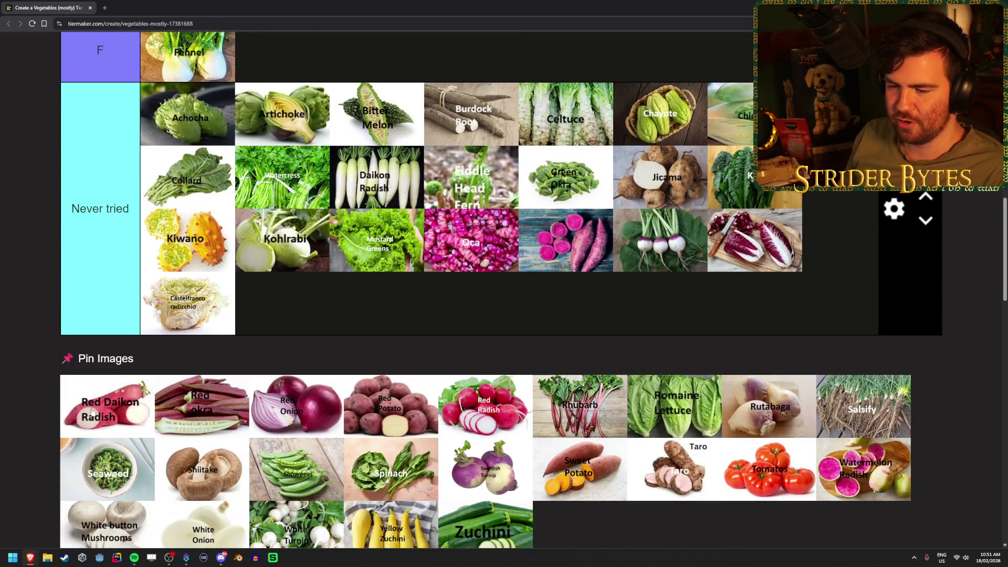
{"action": "left_click_drag", "start_coordinate": [91, 411], "coordinate": [344, 315]}
{"action": "left_click_drag", "start_coordinate": [100, 401], "coordinate": [367, 310]}
- Rank Red Onion in the S tier
{"action": "scroll", "coordinate": [196, 341], "scroll_direction": "up", "scroll_amount": 5}
{"action": "mouse_move", "coordinate": [101, 402]}
{"action": "left_mouse_down"}
{"action": "mouse_move", "coordinate": [197, 341]}
{"action": "mouse_move", "coordinate": [247, 341]}
{"action": "mouse_move", "coordinate": [263, 167]}
{"action": "mouse_move", "coordinate": [422, 180]}
{"action": "mouse_move", "coordinate": [334, 176]}
{"action": "left_mouse_up"}
{"action": "scroll", "coordinate": [246, 341], "scroll_direction": "up", "scroll_amount": 5}
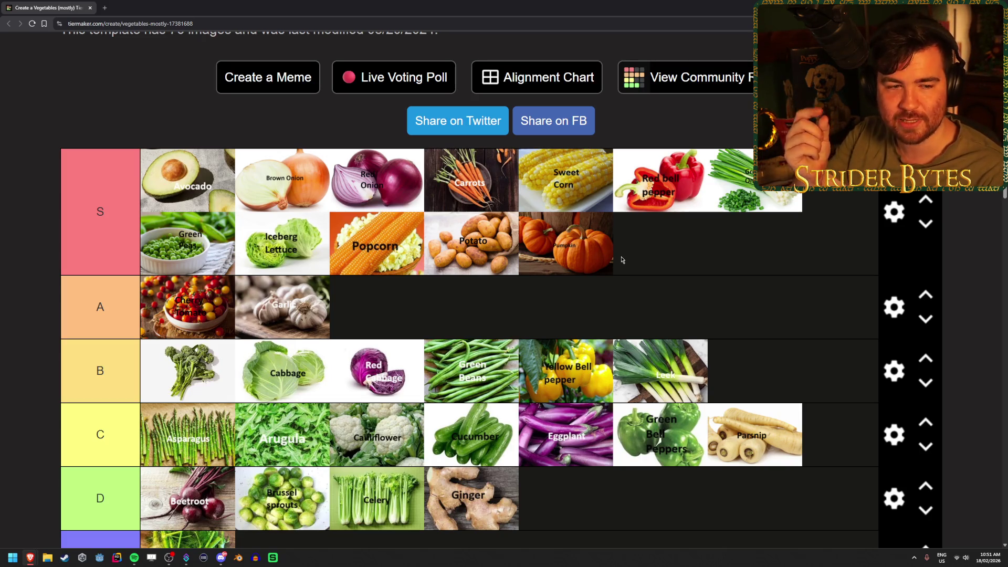
{"action": "scroll", "coordinate": [622, 260], "scroll_direction": "down", "scroll_amount": 7}
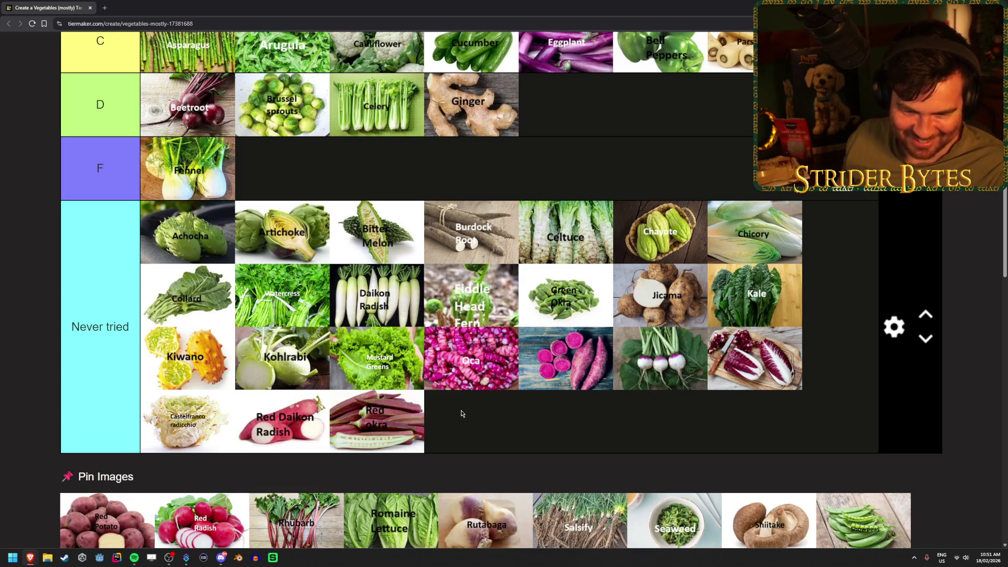
{"action": "scroll", "coordinate": [461, 411], "scroll_direction": "down", "scroll_amount": 3}
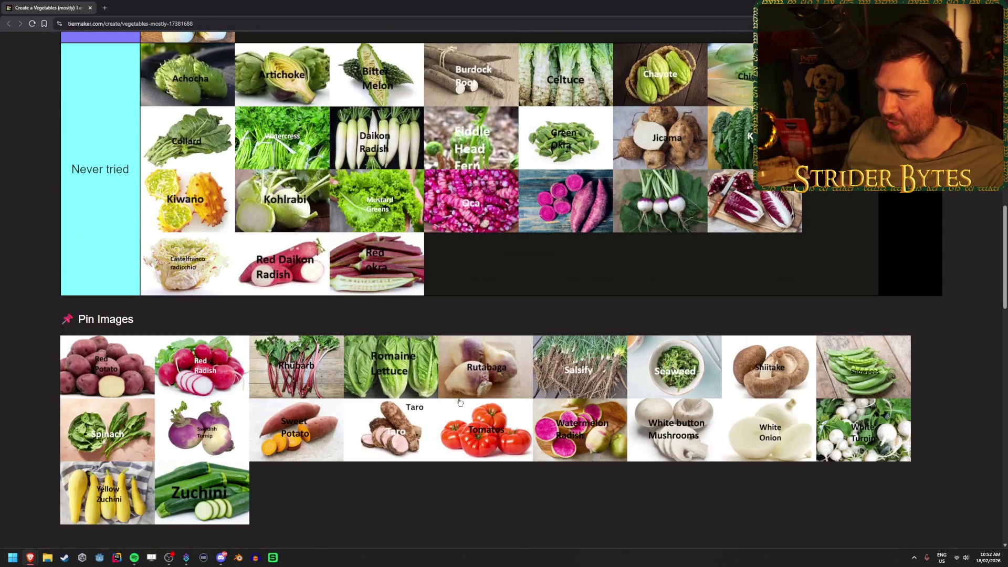
{"action": "scroll", "coordinate": [459, 402], "scroll_direction": "down", "scroll_amount": 1}
{"action": "scroll", "coordinate": [459, 402], "scroll_direction": "up", "scroll_amount": 2}
{"action": "scroll", "coordinate": [459, 402], "scroll_direction": "down", "scroll_amount": 2}
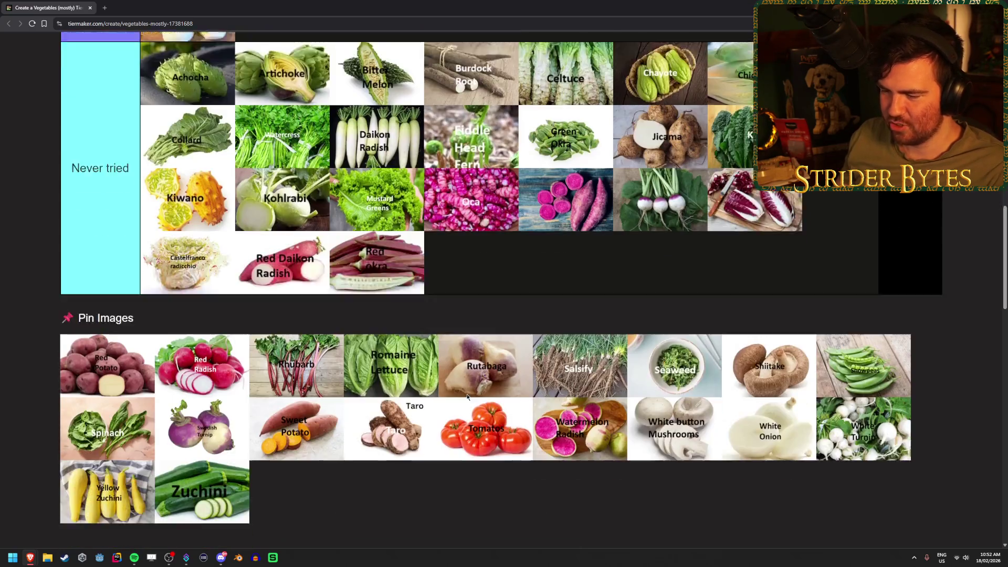
{"action": "scroll", "coordinate": [467, 396], "scroll_direction": "up", "scroll_amount": 1}
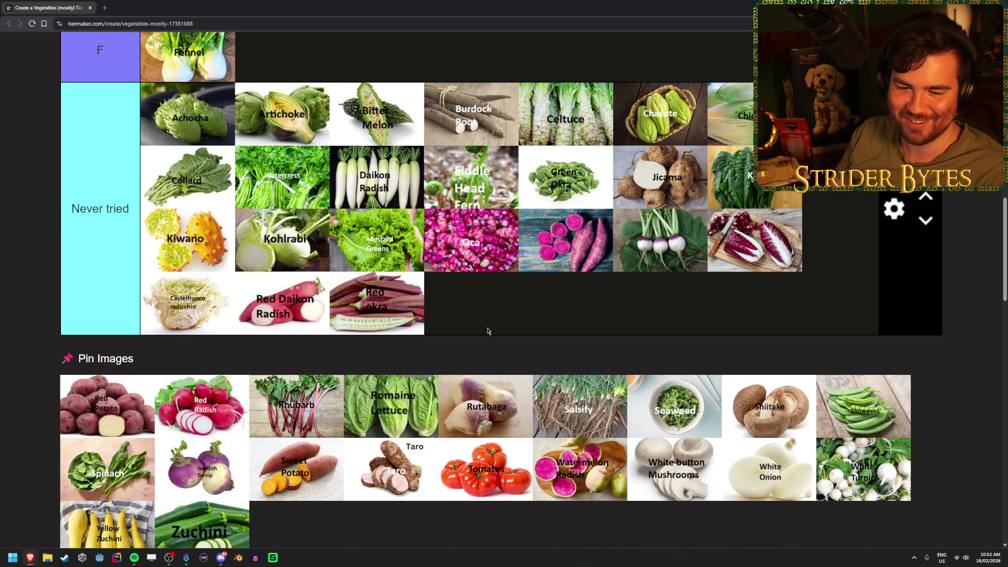
{"action": "scroll", "coordinate": [487, 328], "scroll_direction": "up", "scroll_amount": 7}
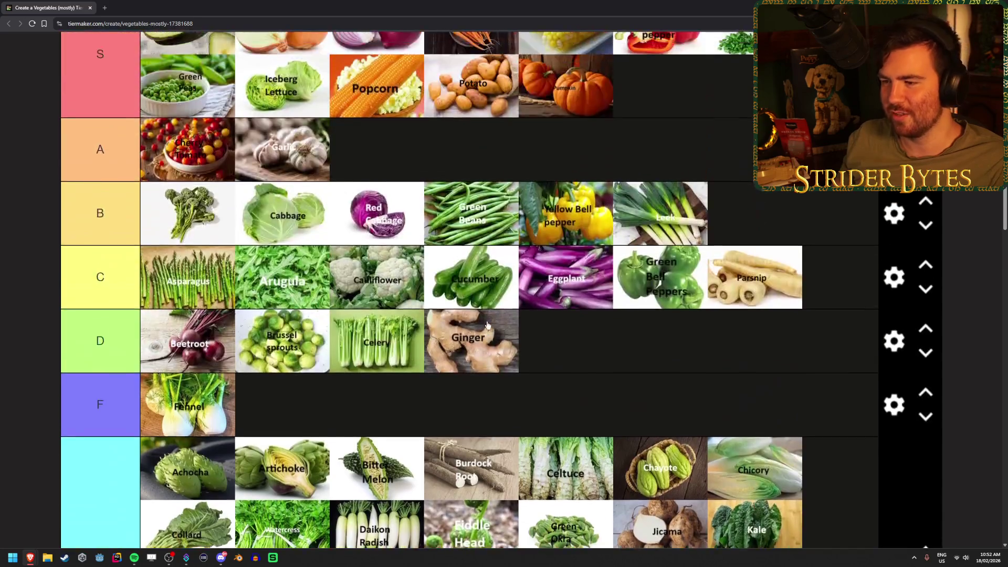
{"action": "scroll", "coordinate": [487, 326], "scroll_direction": "up", "scroll_amount": 5}
{"action": "scroll", "coordinate": [360, 307], "scroll_direction": "down", "scroll_amount": 11}
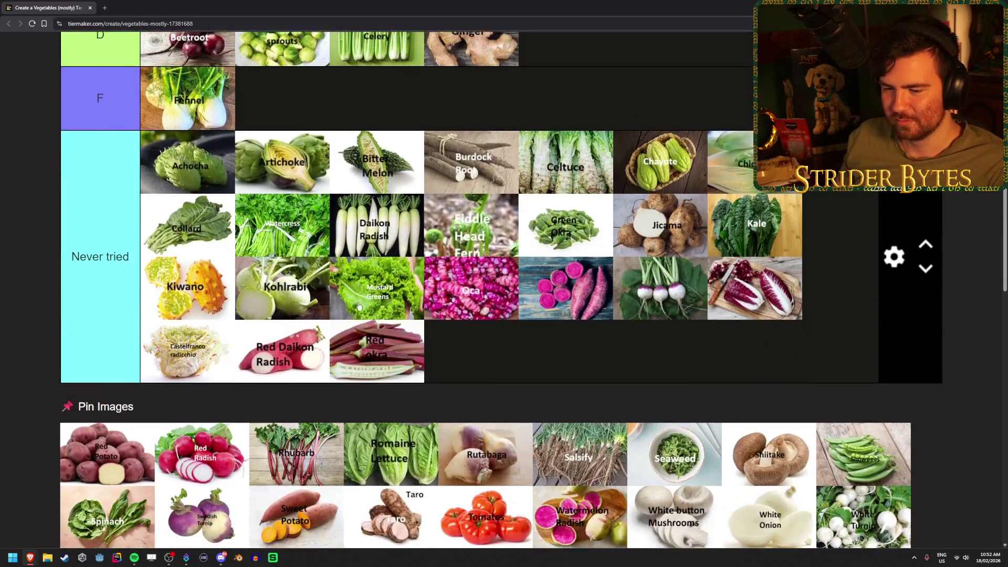
{"action": "scroll", "coordinate": [359, 307], "scroll_direction": "down", "scroll_amount": 2}
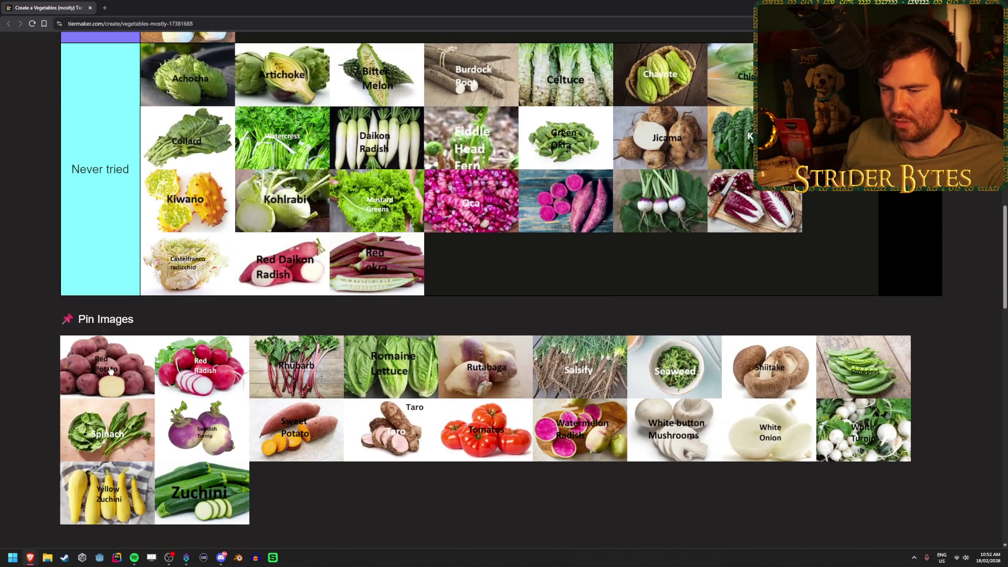
- Rank Red Potato in the A tier
{"action": "scroll", "coordinate": [82, 342], "scroll_direction": "up", "scroll_amount": 10}
{"action": "mouse_move", "coordinate": [110, 370]}
{"action": "left_mouse_down"}
{"action": "mouse_move", "coordinate": [82, 343]}
{"action": "mouse_move", "coordinate": [659, 174]}
{"action": "mouse_move", "coordinate": [527, 188]}
{"action": "mouse_move", "coordinate": [528, 180]}
{"action": "mouse_move", "coordinate": [481, 234]}
{"action": "left_mouse_up"}
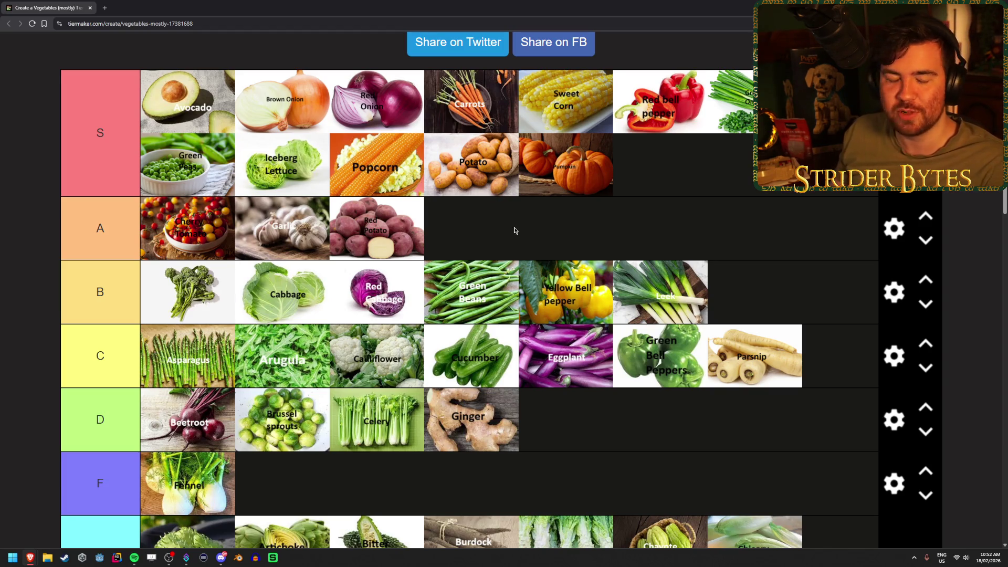
{"action": "scroll", "coordinate": [528, 223], "scroll_direction": "down", "scroll_amount": 8}
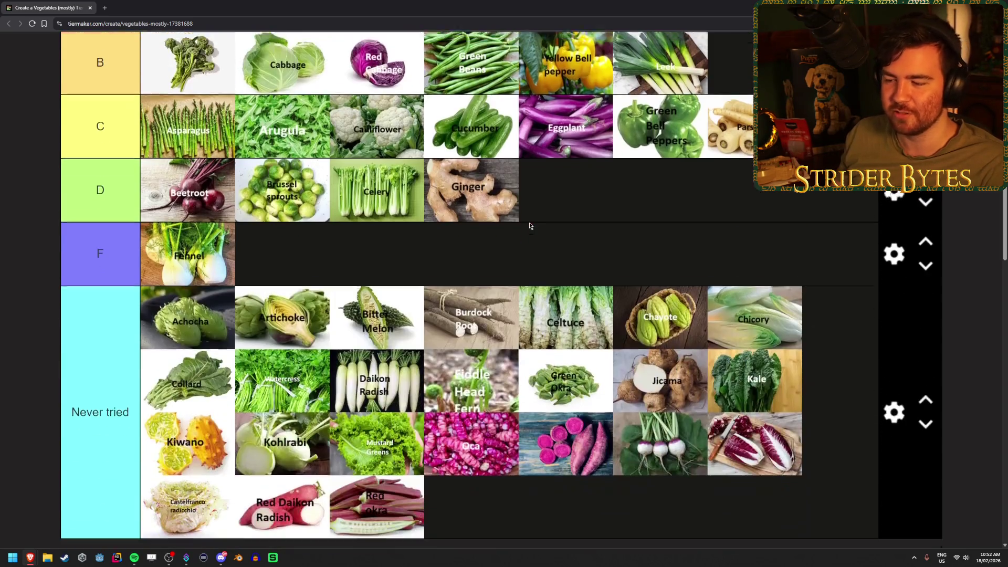
{"action": "scroll", "coordinate": [576, 350], "scroll_direction": "down", "scroll_amount": 1}
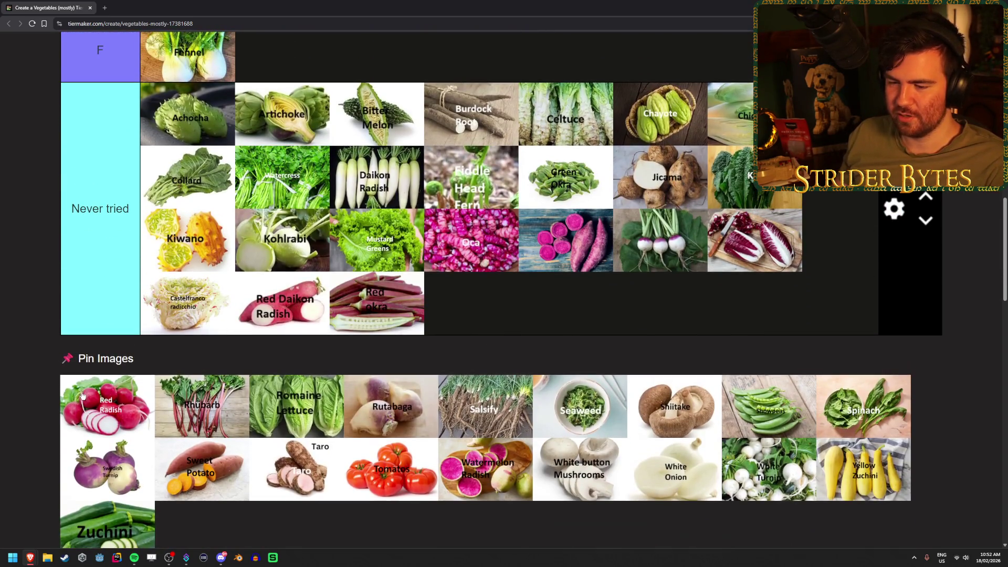
- Add Red Radish after Red Okra in Never tried and place Rhubarb in D after Ginger
{"action": "left_click_drag", "start_coordinate": [83, 395], "coordinate": [549, 317]}
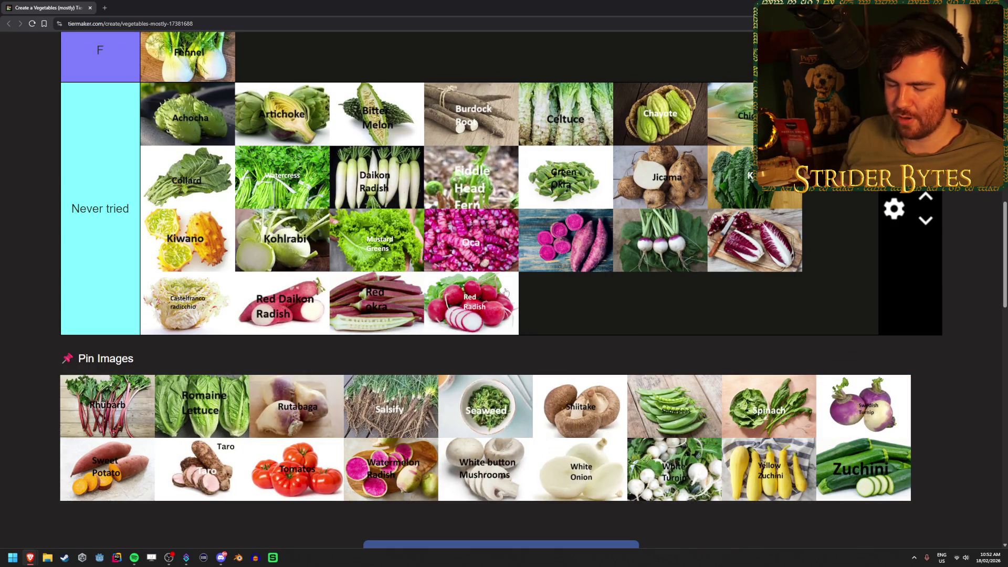
{"action": "left_click_drag", "start_coordinate": [107, 405], "coordinate": [723, 299]}
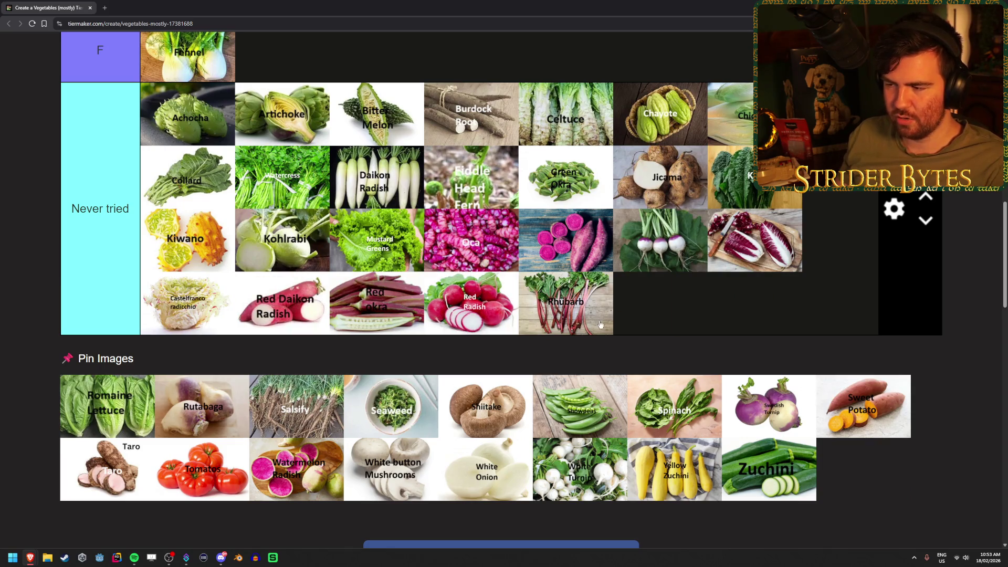
{"action": "scroll", "coordinate": [814, 331], "scroll_direction": "up", "scroll_amount": 6}
{"action": "mouse_move", "coordinate": [593, 317]}
{"action": "left_mouse_down"}
{"action": "mouse_move", "coordinate": [814, 331]}
{"action": "mouse_move", "coordinate": [814, 341]}
{"action": "mouse_move", "coordinate": [756, 315]}
{"action": "left_mouse_up"}
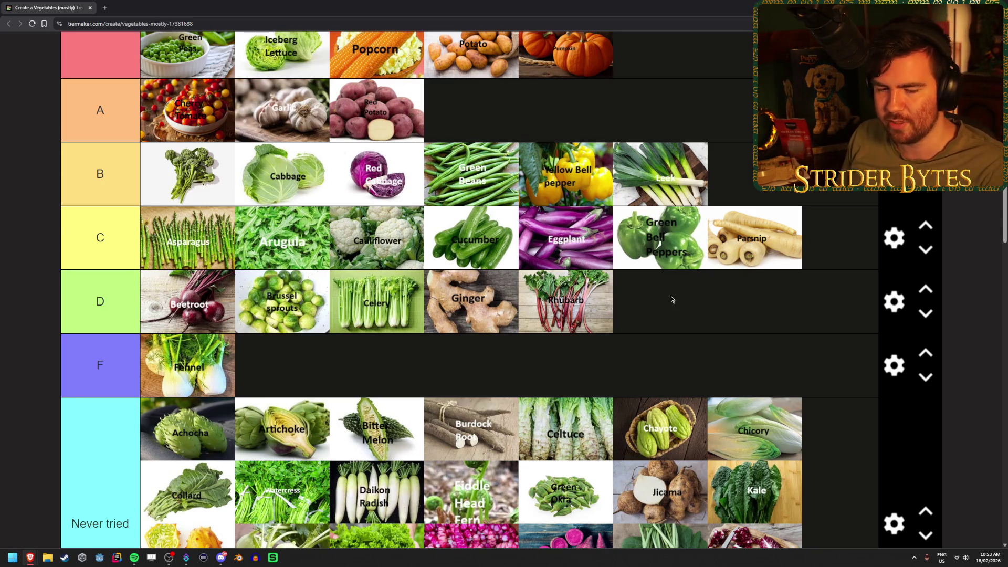
{"action": "scroll", "coordinate": [671, 300], "scroll_direction": "down", "scroll_amount": 5}
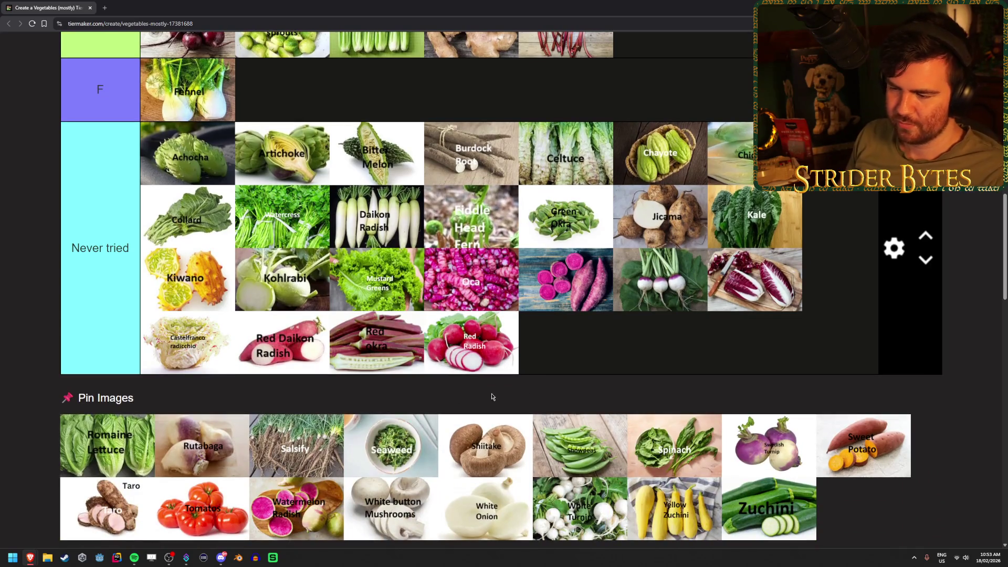
- Rank Romaine Lettuce in the S tier
{"action": "scroll", "coordinate": [163, 388], "scroll_direction": "down", "scroll_amount": 1}
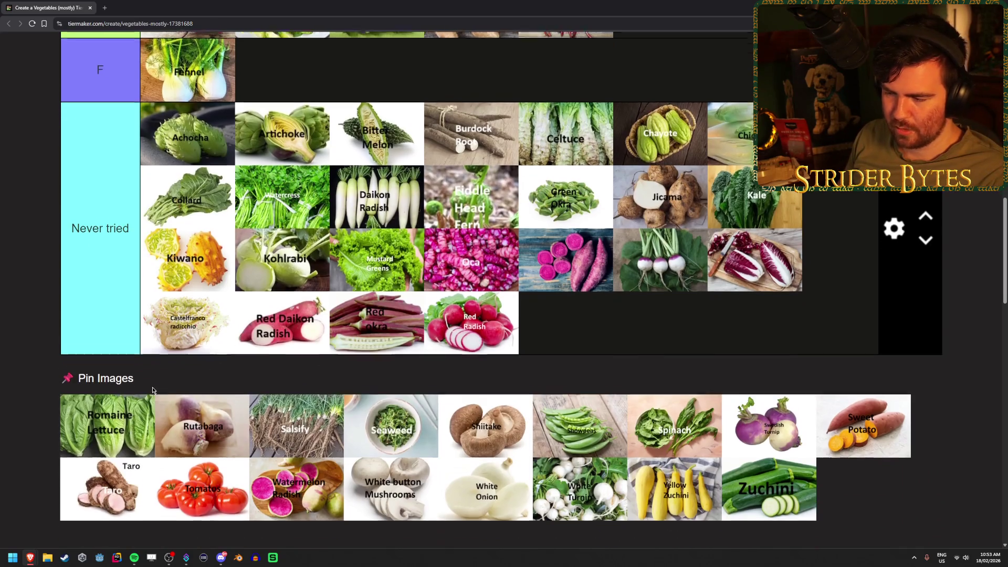
{"action": "mouse_move", "coordinate": [94, 437]}
{"action": "left_mouse_down"}
{"action": "mouse_move", "coordinate": [84, 383]}
{"action": "mouse_move", "coordinate": [411, 168]}
{"action": "left_mouse_up"}
{"action": "scroll", "coordinate": [87, 393], "scroll_direction": "up", "scroll_amount": 8}
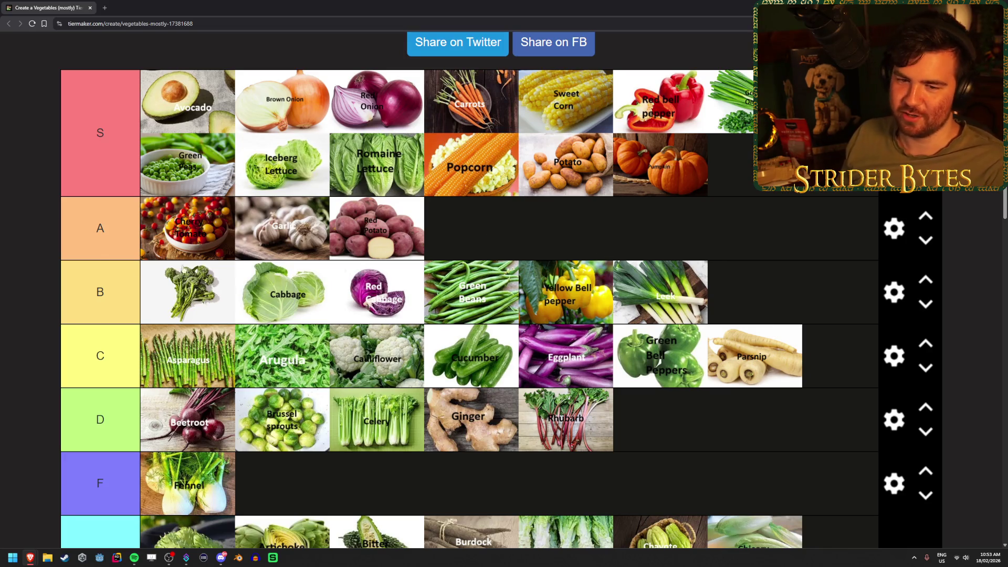
{"action": "scroll", "coordinate": [41, 259], "scroll_direction": "down", "scroll_amount": 9}
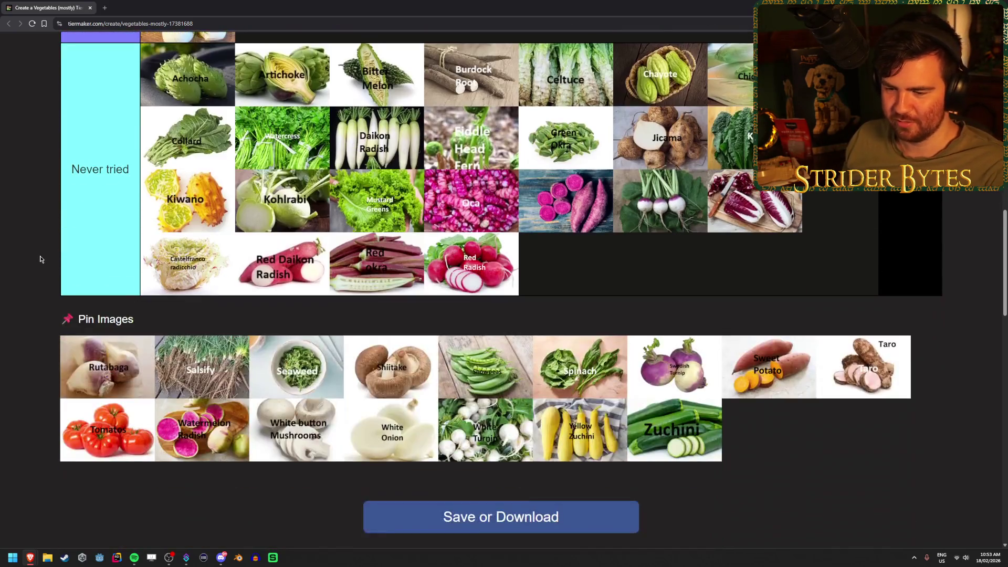
{"action": "scroll", "coordinate": [42, 260], "scroll_direction": "up", "scroll_amount": 2}
- Add Rutabaga and Salsify to Never tried after Red Radish
{"action": "left_click", "coordinate": [24, 389]}
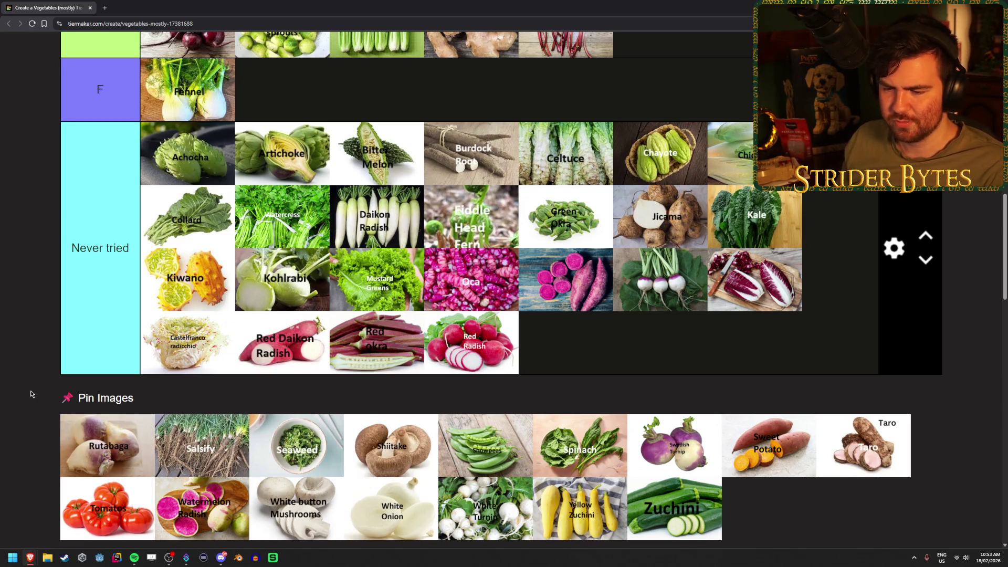
{"action": "left_click_drag", "start_coordinate": [127, 455], "coordinate": [704, 352]}
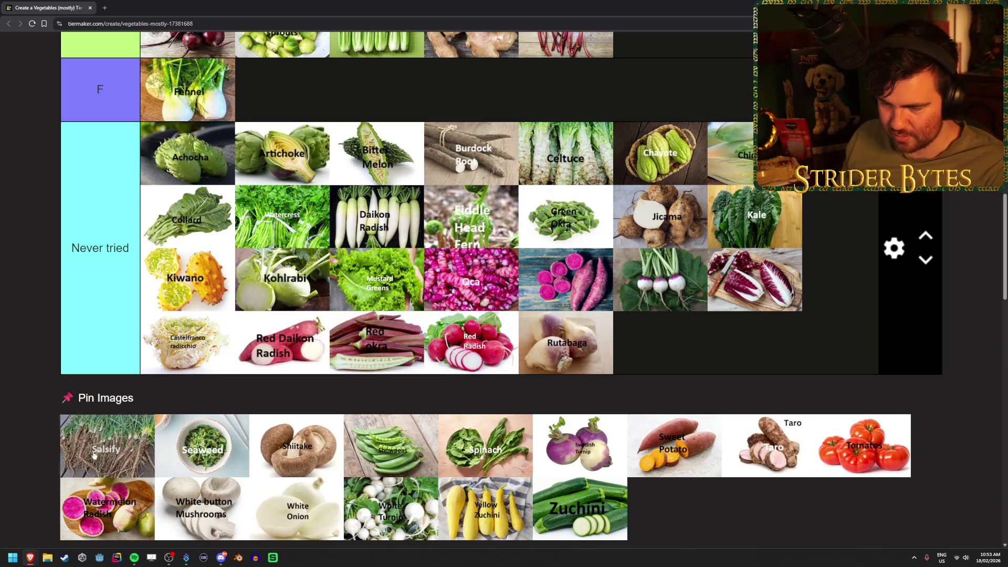
{"action": "mouse_move", "coordinate": [93, 455]}
{"action": "left_mouse_down"}
{"action": "mouse_move", "coordinate": [816, 320]}
{"action": "mouse_move", "coordinate": [87, 440]}
{"action": "mouse_move", "coordinate": [91, 421]}
{"action": "mouse_move", "coordinate": [790, 289]}
{"action": "left_mouse_up"}
{"action": "scroll", "coordinate": [817, 335], "scroll_direction": "up", "scroll_amount": 1}
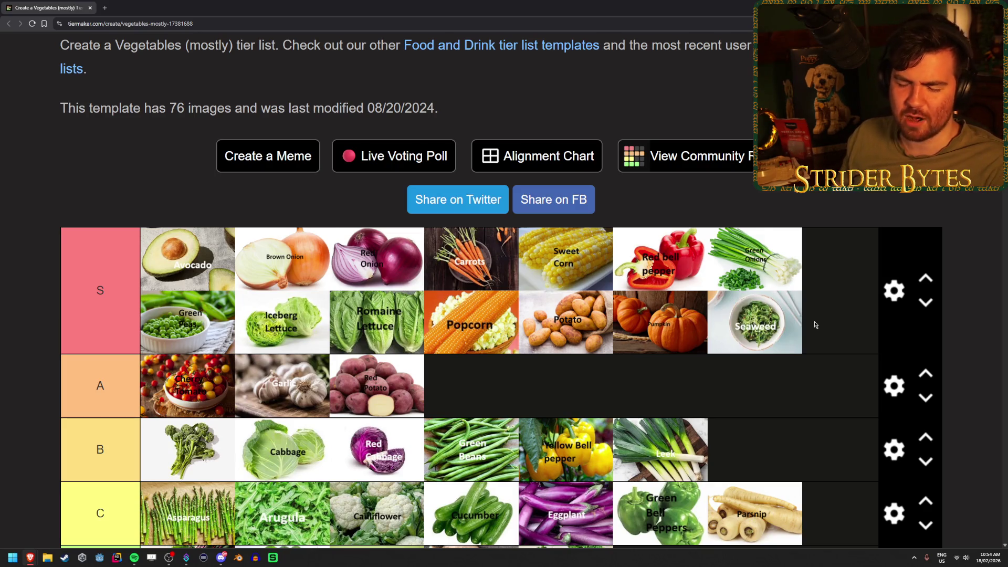
- Place Shiitake in the S tier, starting its third row
{"action": "scroll", "coordinate": [815, 325], "scroll_direction": "down", "scroll_amount": 5}
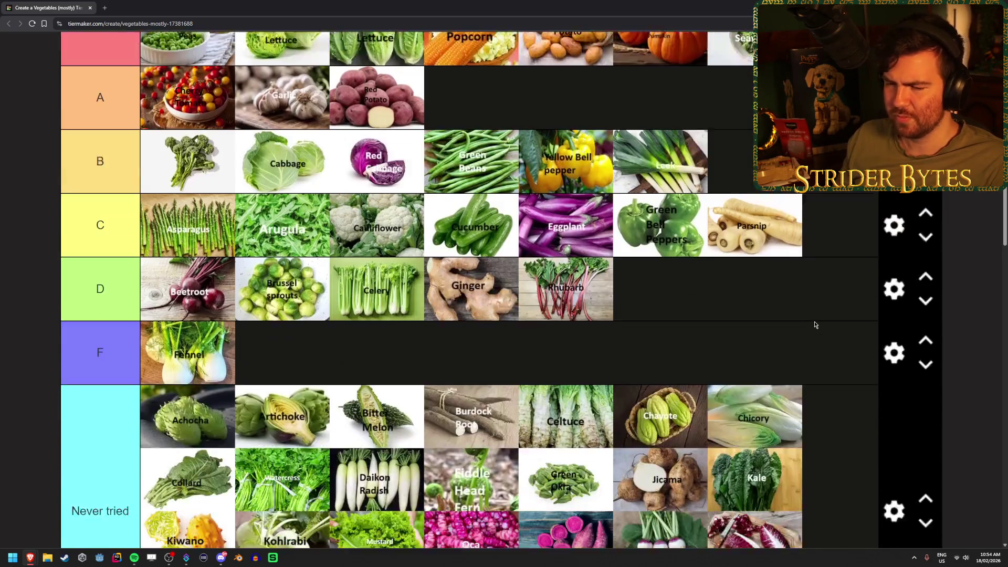
{"action": "scroll", "coordinate": [486, 294], "scroll_direction": "down", "scroll_amount": 4}
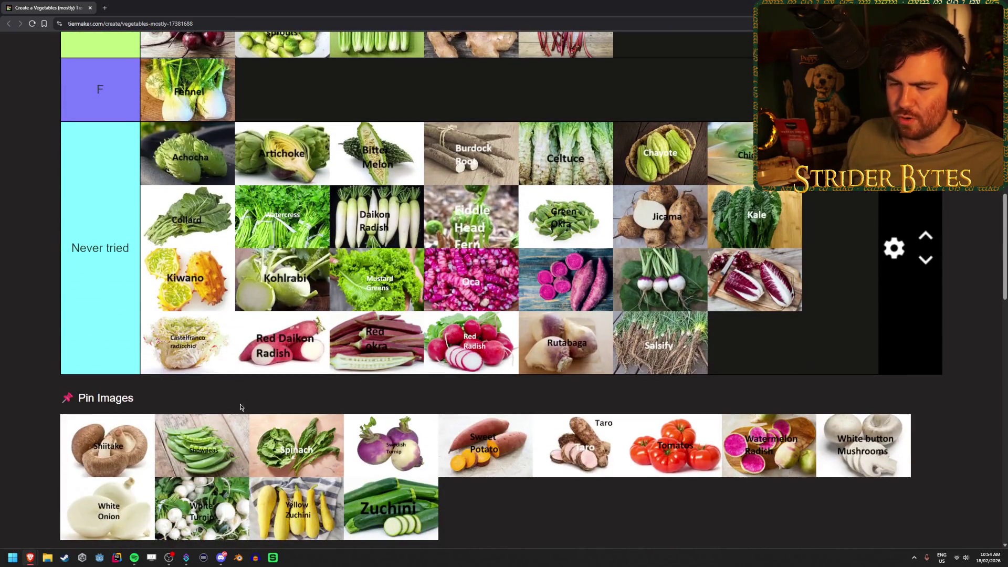
{"action": "scroll", "coordinate": [241, 407], "scroll_direction": "down", "scroll_amount": 1}
{"action": "scroll", "coordinate": [240, 407], "scroll_direction": "up", "scroll_amount": 1}
{"action": "mouse_move", "coordinate": [105, 452]}
{"action": "left_mouse_down"}
{"action": "mouse_move", "coordinate": [126, 440]}
{"action": "mouse_move", "coordinate": [887, 340]}
{"action": "mouse_move", "coordinate": [607, 387]}
{"action": "mouse_move", "coordinate": [213, 401]}
{"action": "left_mouse_up"}
{"action": "scroll", "coordinate": [126, 439], "scroll_direction": "up", "scroll_amount": 15}
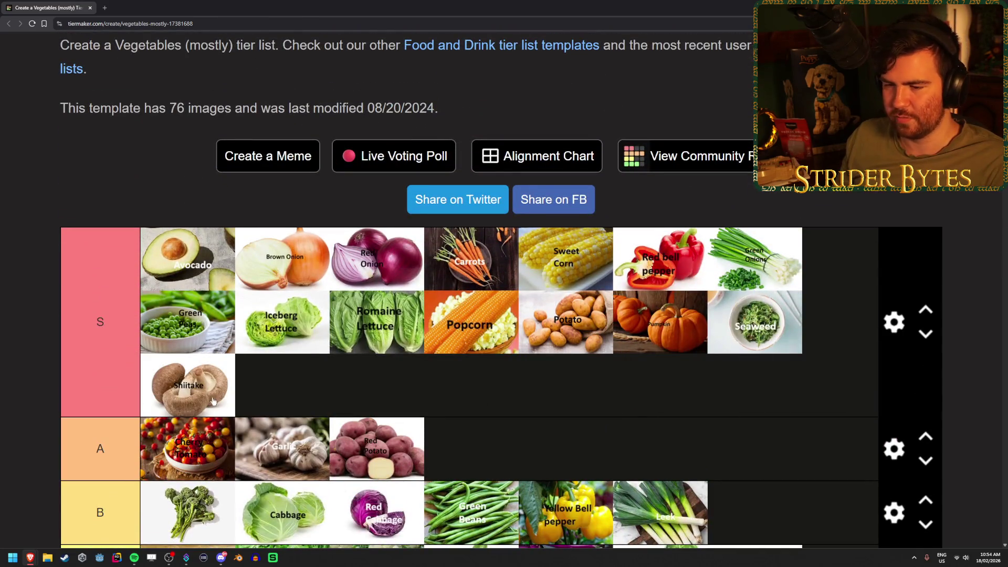
- Rank Snowpeas in the A tier
{"action": "scroll", "coordinate": [512, 315], "scroll_direction": "down", "scroll_amount": 7}
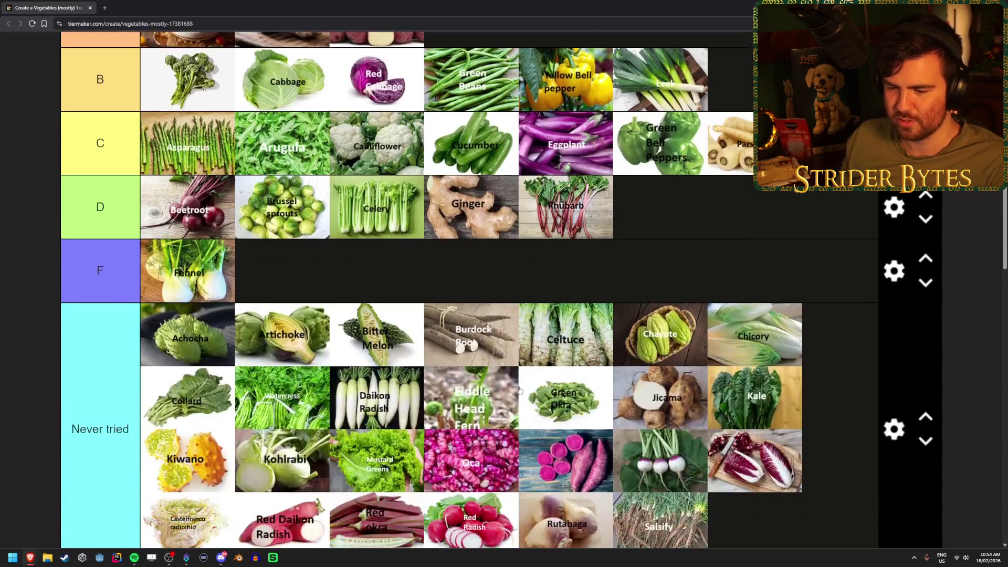
{"action": "scroll", "coordinate": [514, 389], "scroll_direction": "down", "scroll_amount": 4}
{"action": "scroll", "coordinate": [494, 389], "scroll_direction": "up", "scroll_amount": 1}
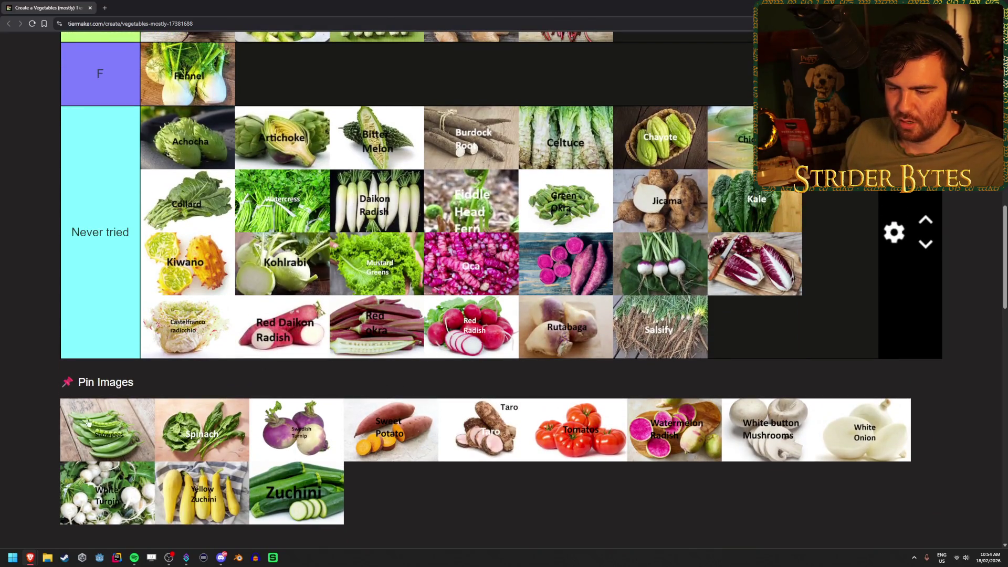
{"action": "mouse_move", "coordinate": [88, 423]}
{"action": "left_mouse_down"}
{"action": "mouse_move", "coordinate": [92, 409]}
{"action": "mouse_move", "coordinate": [279, 307]}
{"action": "mouse_move", "coordinate": [752, 402]}
{"action": "mouse_move", "coordinate": [876, 378]}
{"action": "mouse_move", "coordinate": [677, 325]}
{"action": "left_mouse_up"}
{"action": "scroll", "coordinate": [95, 412], "scroll_direction": "up", "scroll_amount": 10}
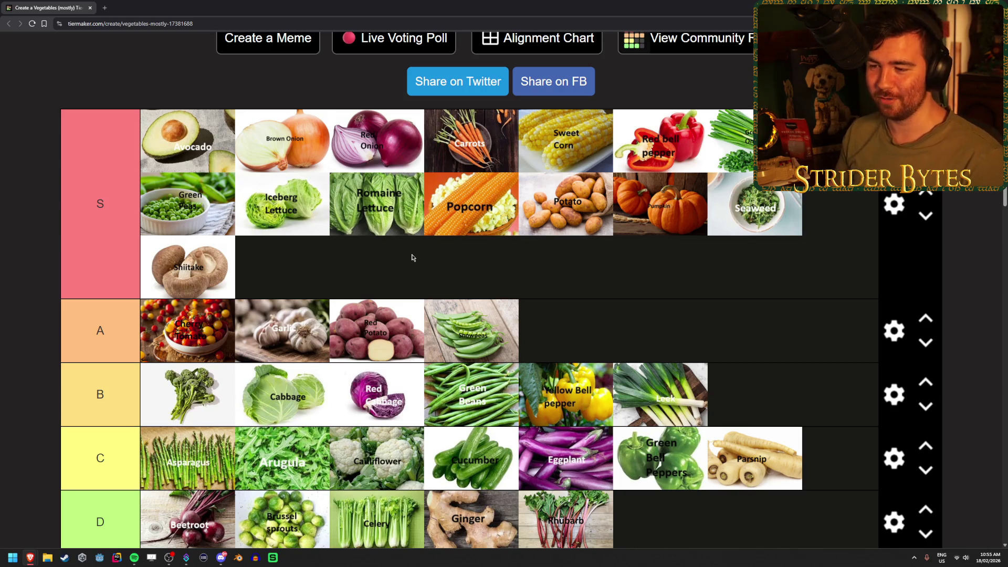
{"action": "scroll", "coordinate": [23, 311], "scroll_direction": "down", "scroll_amount": 7}
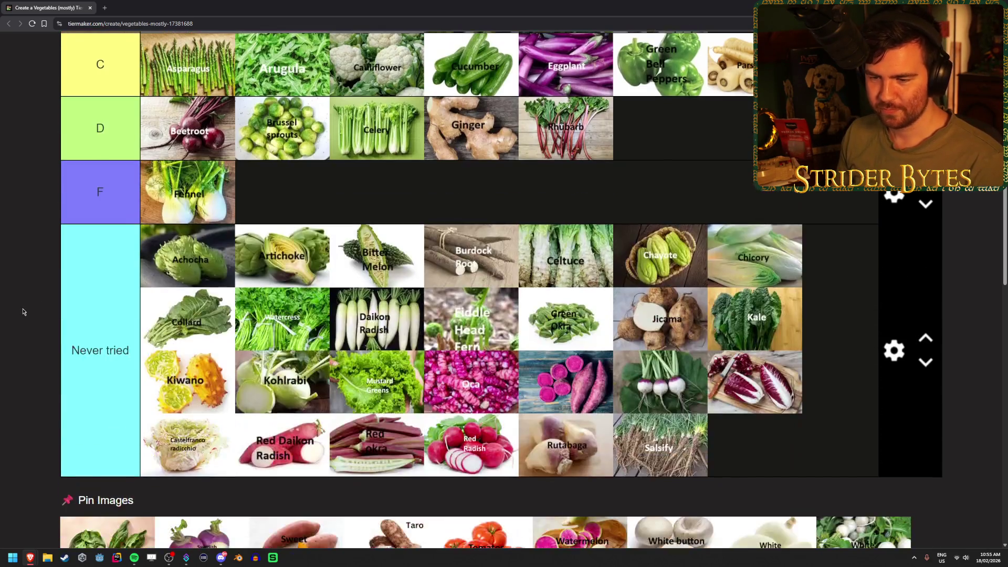
- Place Spinach on the S tier's third row right after Shiitake
{"action": "scroll", "coordinate": [38, 489], "scroll_direction": "up", "scroll_amount": 9}
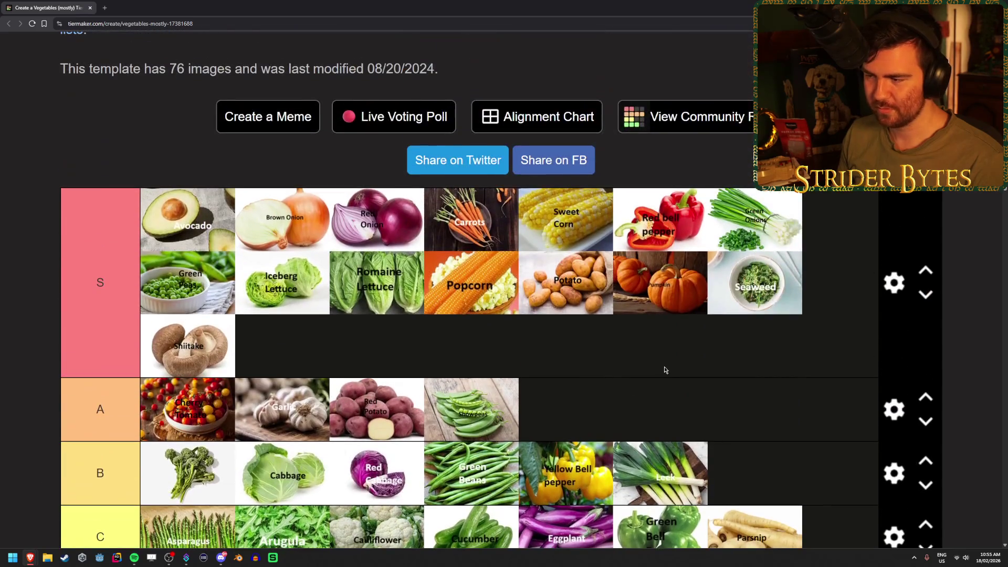
{"action": "scroll", "coordinate": [663, 370], "scroll_direction": "down", "scroll_amount": 3}
{"action": "scroll", "coordinate": [663, 370], "scroll_direction": "down", "scroll_amount": 8}
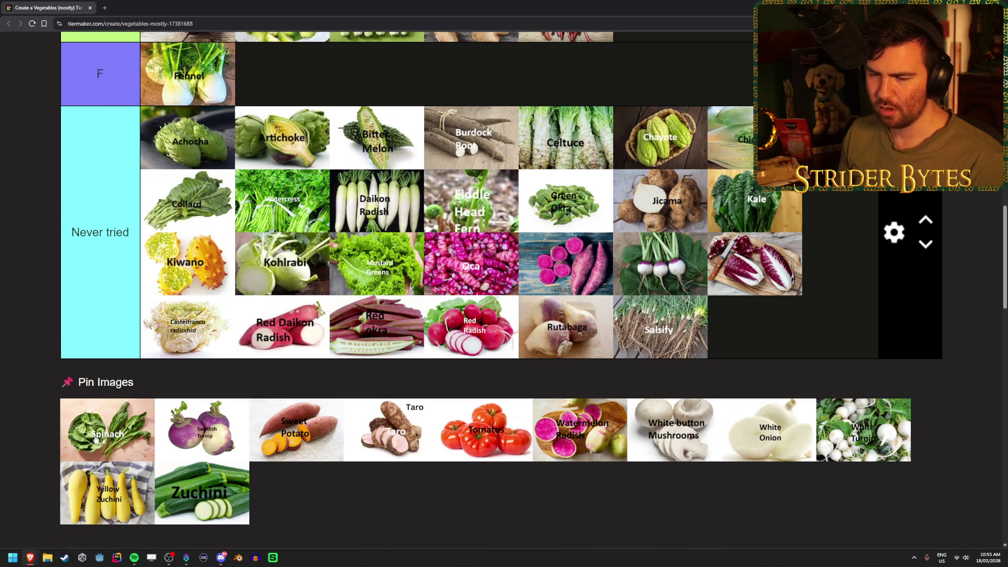
{"action": "scroll", "coordinate": [100, 420], "scroll_direction": "up", "scroll_amount": 10}
{"action": "mouse_move", "coordinate": [95, 439]}
{"action": "left_mouse_down"}
{"action": "mouse_move", "coordinate": [99, 420]}
{"action": "mouse_move", "coordinate": [320, 356]}
{"action": "left_mouse_up"}
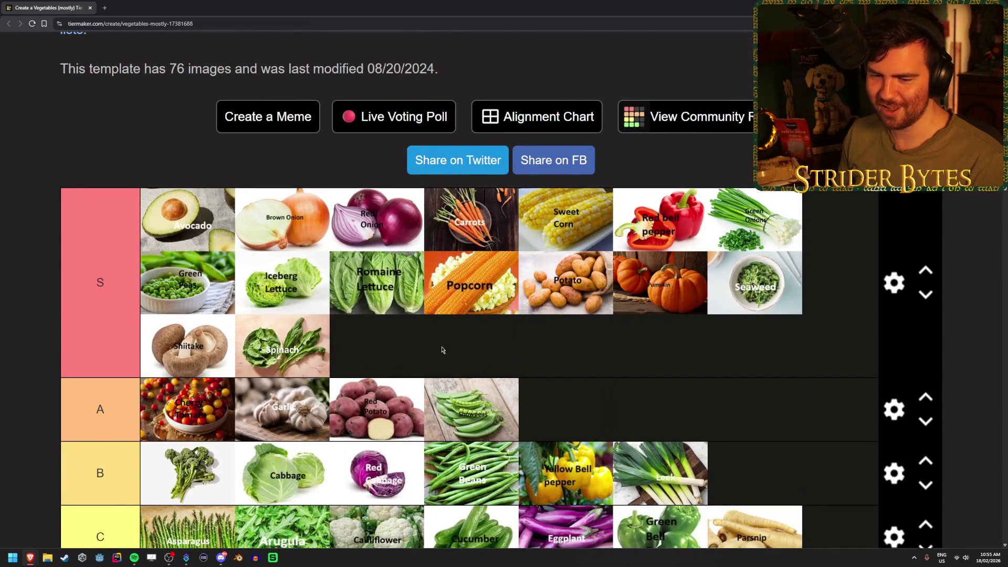
{"action": "scroll", "coordinate": [33, 407], "scroll_direction": "down", "scroll_amount": 10}
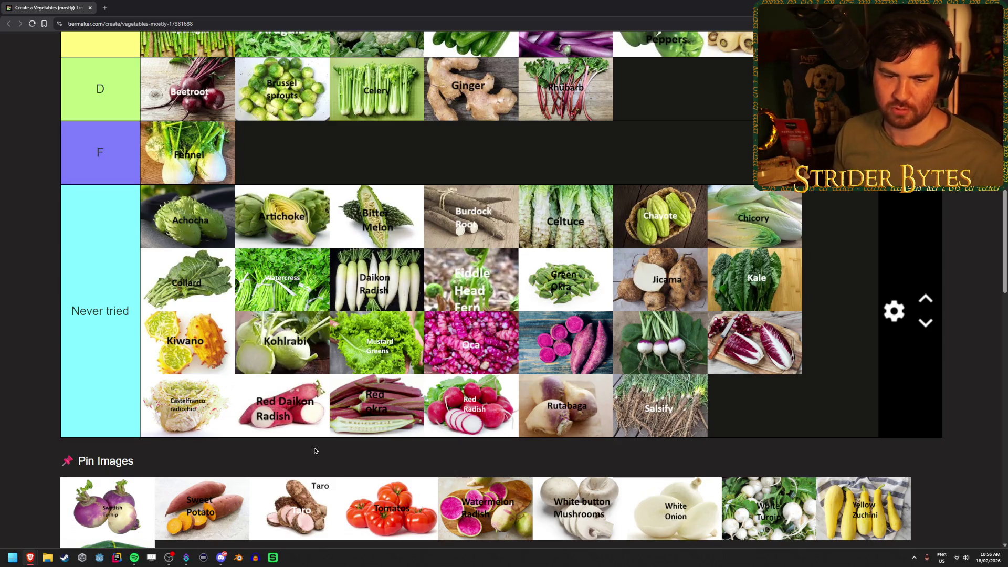
{"action": "scroll", "coordinate": [314, 450], "scroll_direction": "up", "scroll_amount": 10}
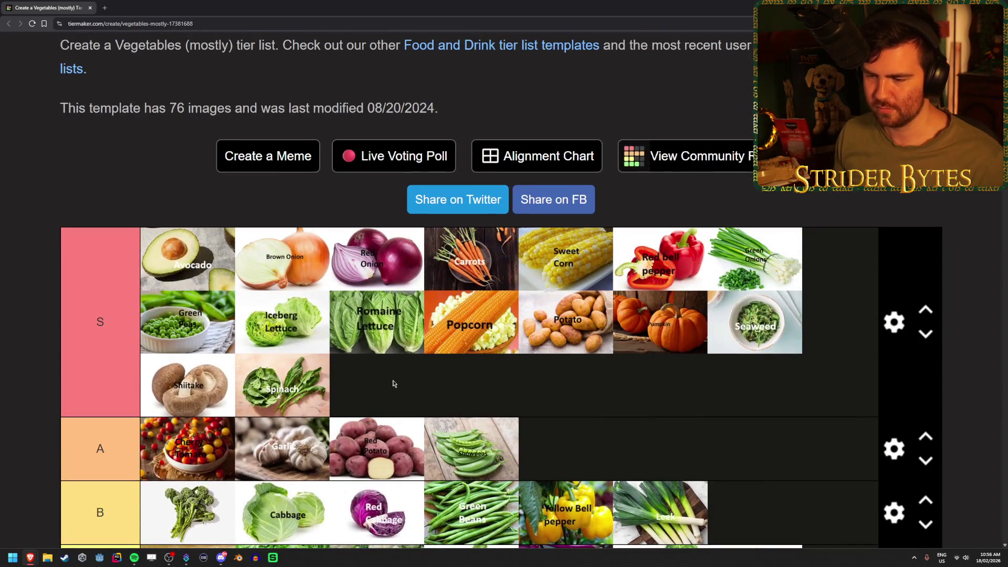
{"action": "right_click", "coordinate": [390, 382]}
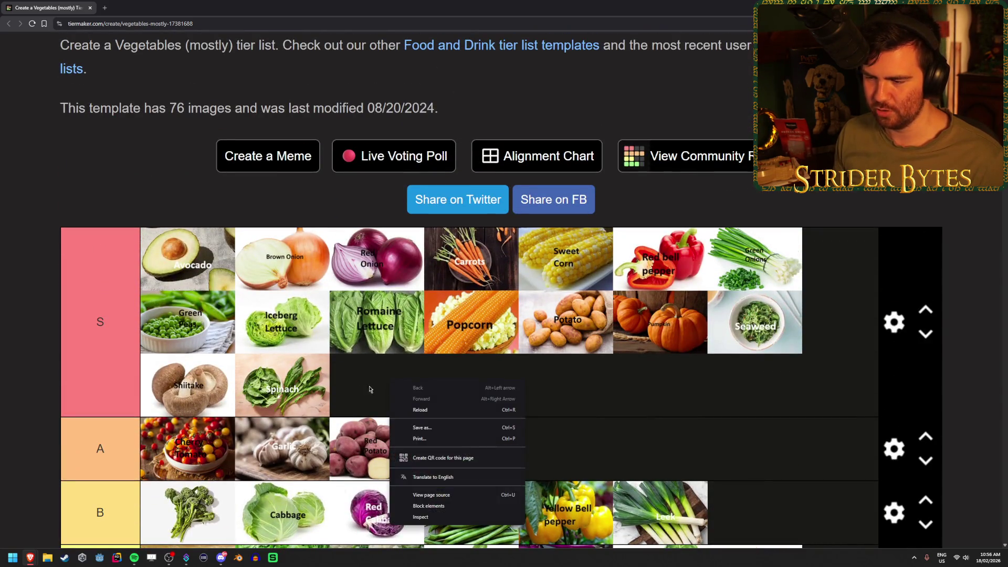
{"action": "left_click", "coordinate": [357, 383]}
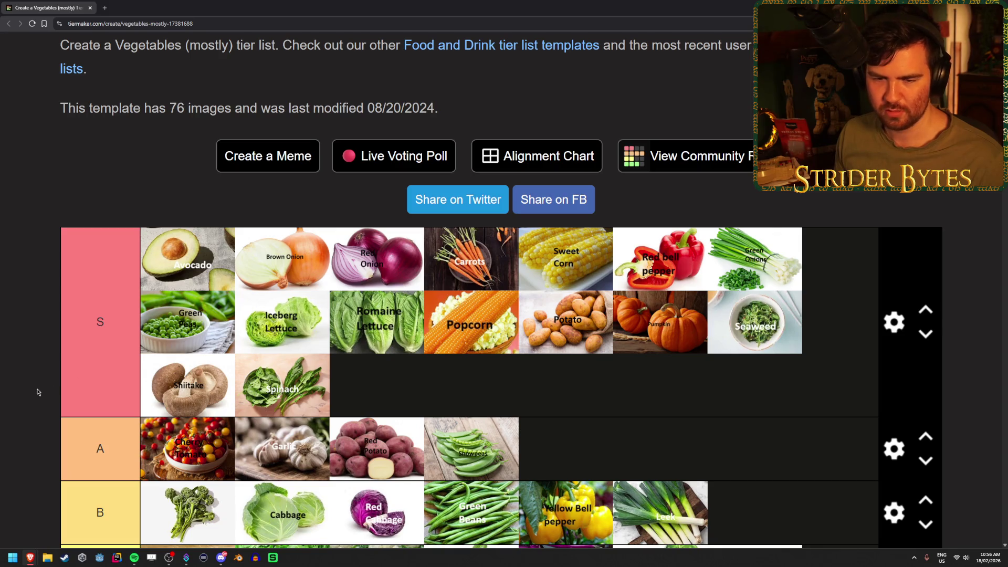
{"action": "key", "text": "Tab"}
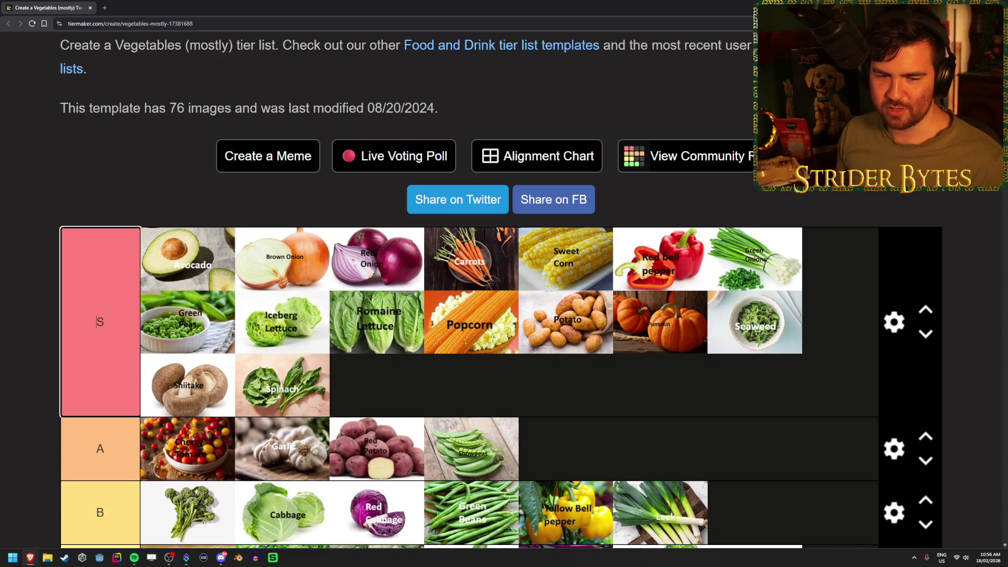
{"action": "key", "text": "alt+Tab"}
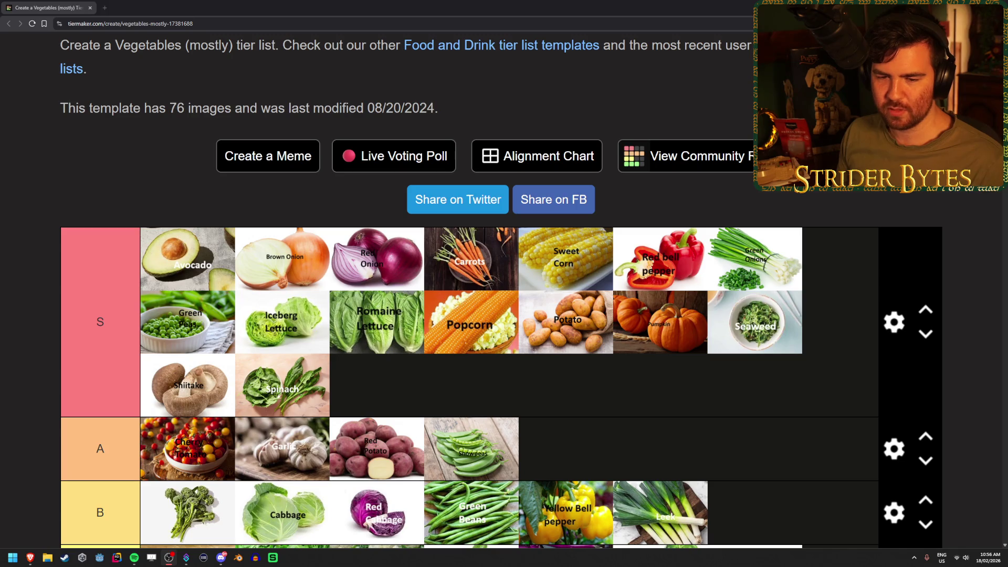
{"action": "key", "text": "alt+Tab"}
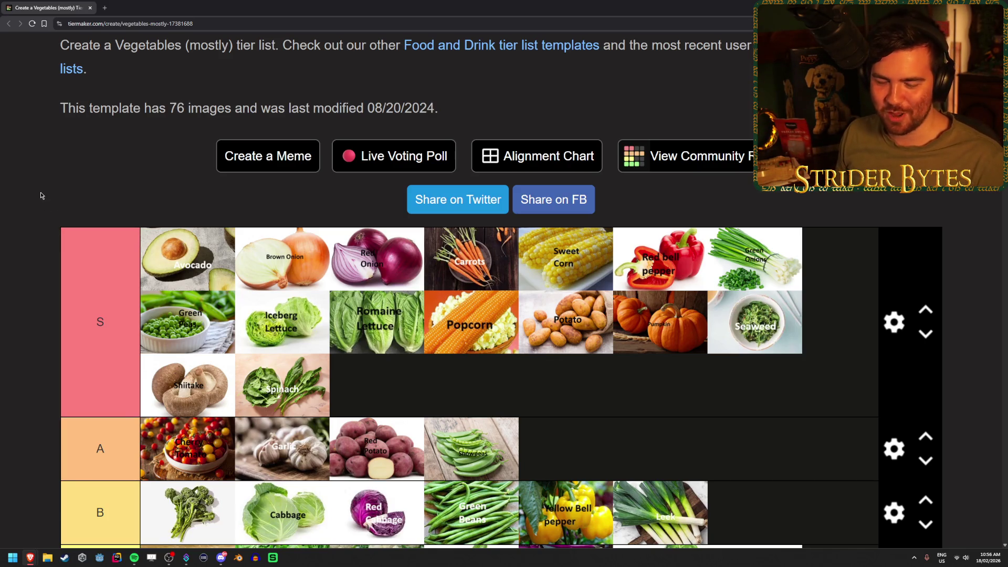
{"action": "scroll", "coordinate": [47, 213], "scroll_direction": "down", "scroll_amount": 10}
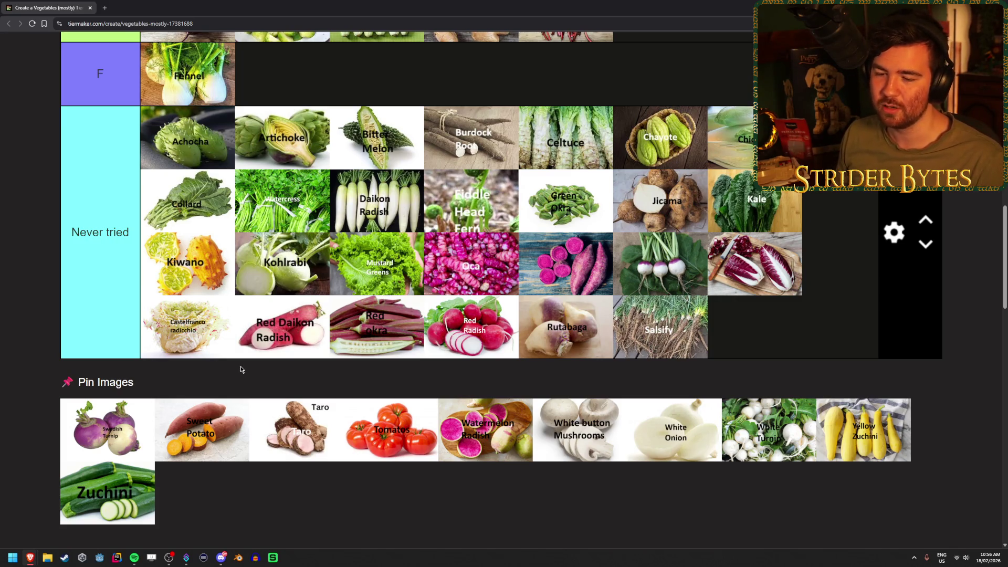
{"action": "scroll", "coordinate": [242, 369], "scroll_direction": "down", "scroll_amount": 1}
{"action": "scroll", "coordinate": [241, 369], "scroll_direction": "up", "scroll_amount": 1}
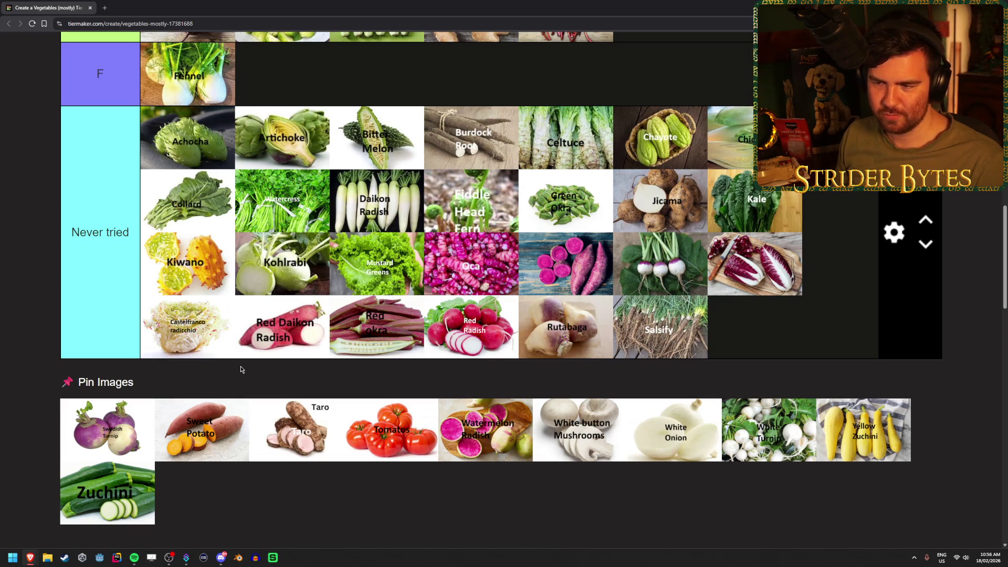
- Move Swedish Turnip from Pin Images to the end of the Never tried row, after Salsify
{"action": "scroll", "coordinate": [240, 367], "scroll_direction": "up", "scroll_amount": 10}
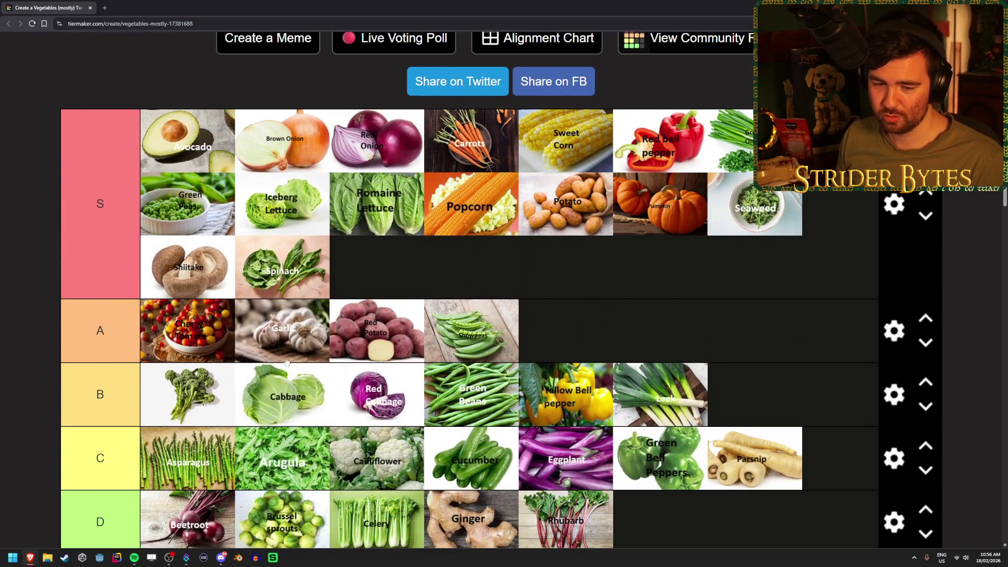
{"action": "scroll", "coordinate": [286, 362], "scroll_direction": "down", "scroll_amount": 6}
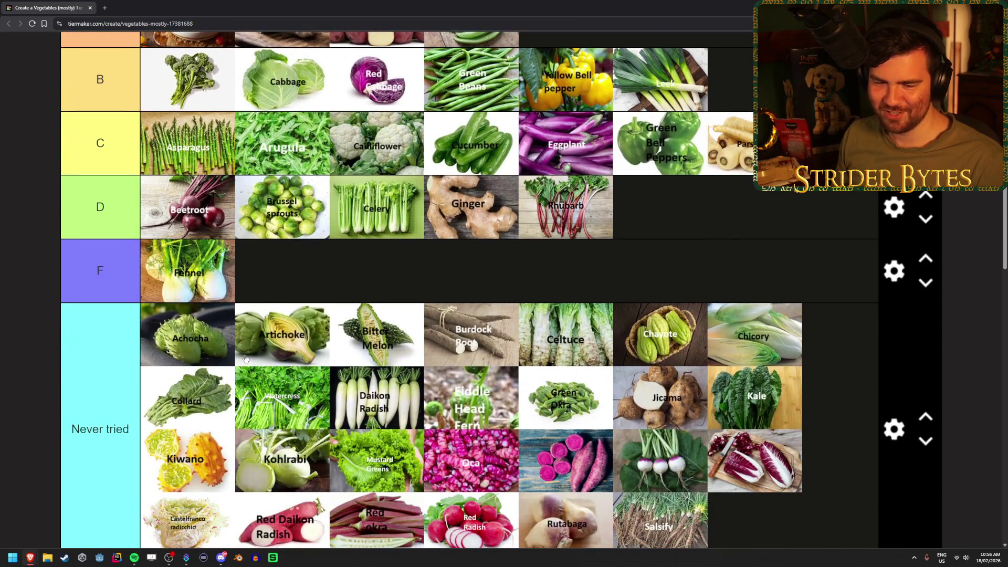
{"action": "scroll", "coordinate": [175, 362], "scroll_direction": "down", "scroll_amount": 4}
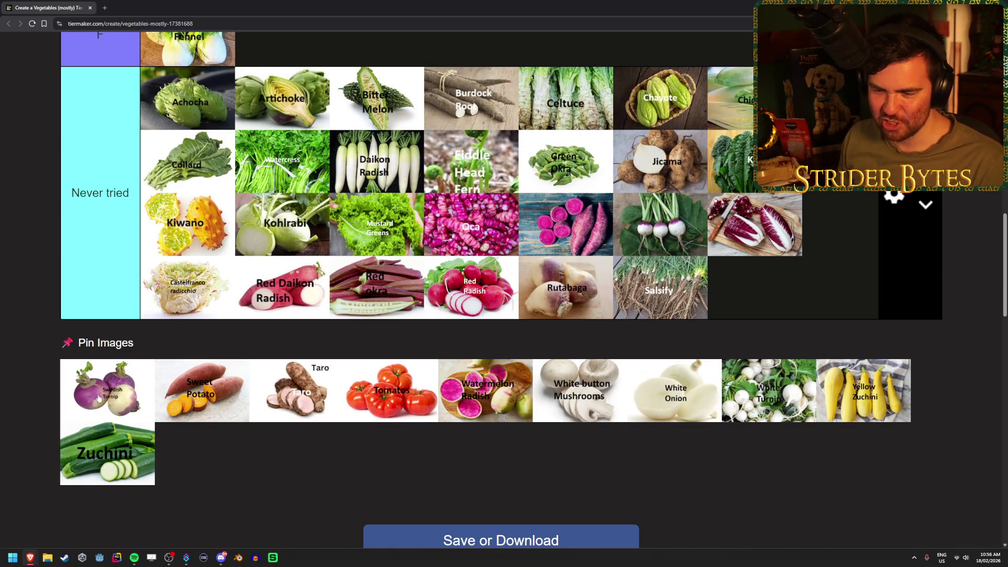
{"action": "mouse_move", "coordinate": [96, 394]}
{"action": "left_mouse_down"}
{"action": "mouse_move", "coordinate": [761, 289]}
{"action": "mouse_move", "coordinate": [839, 288]}
{"action": "left_mouse_up"}
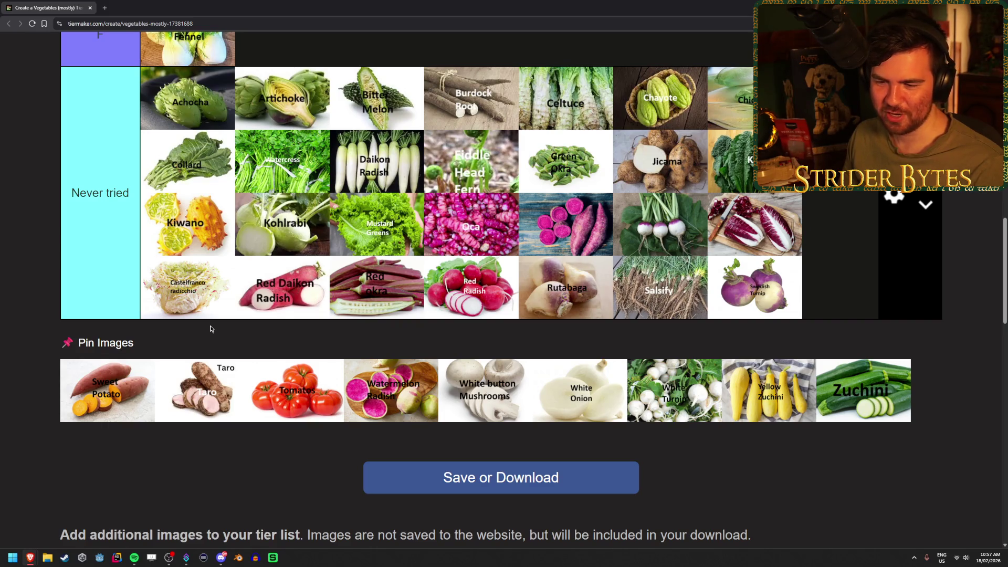
{"action": "left_click", "coordinate": [115, 386]}
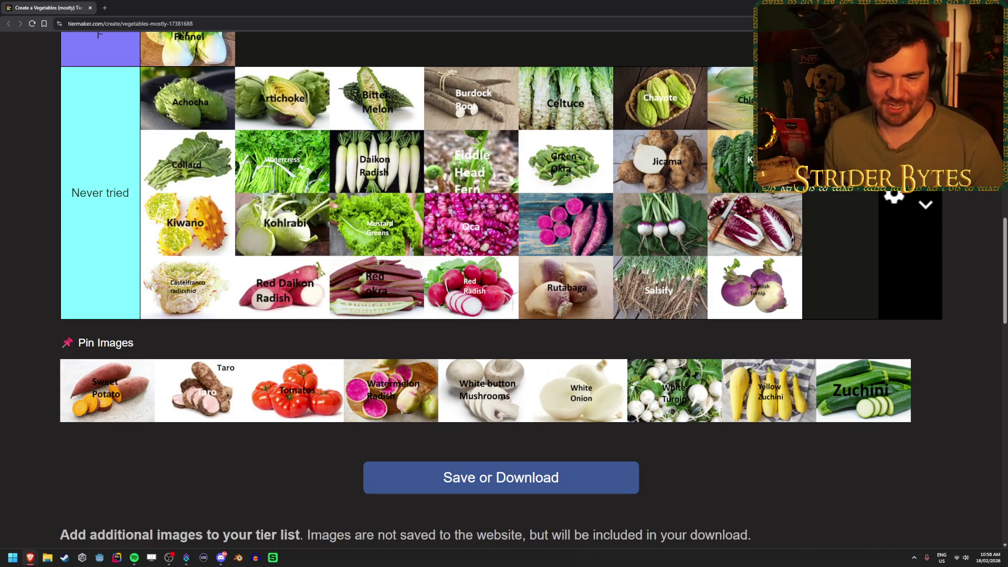
{"action": "key", "text": "alt+Tab"}
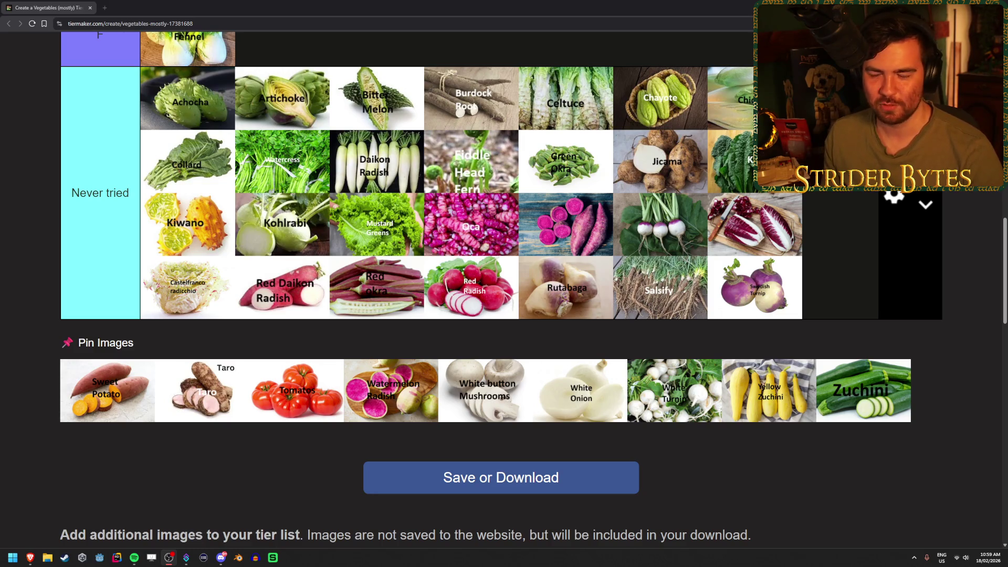
- Drop Sweet Potato into the A tier right after Snowpeas
{"action": "scroll", "coordinate": [408, 286], "scroll_direction": "up", "scroll_amount": 10}
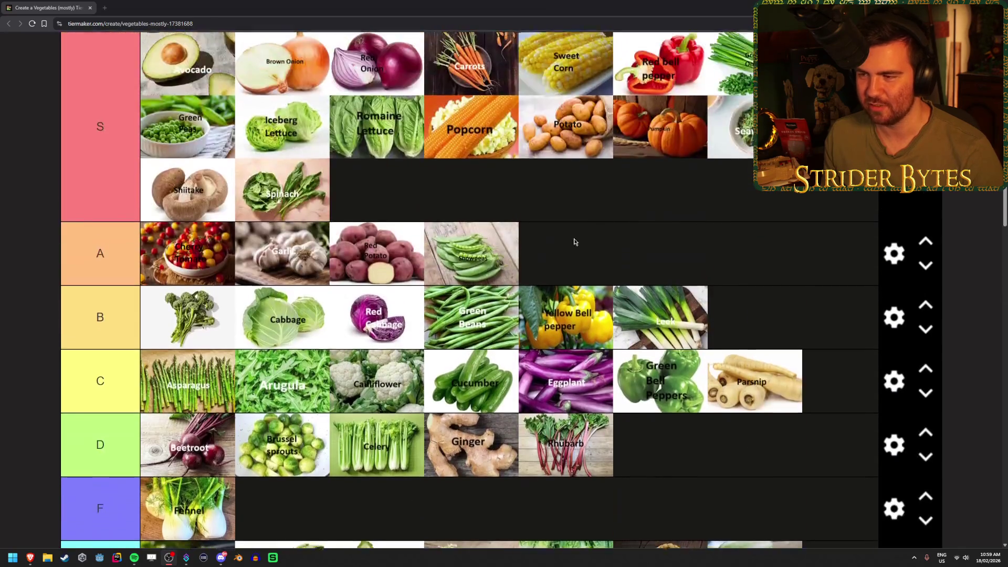
{"action": "scroll", "coordinate": [575, 239], "scroll_direction": "down", "scroll_amount": 7}
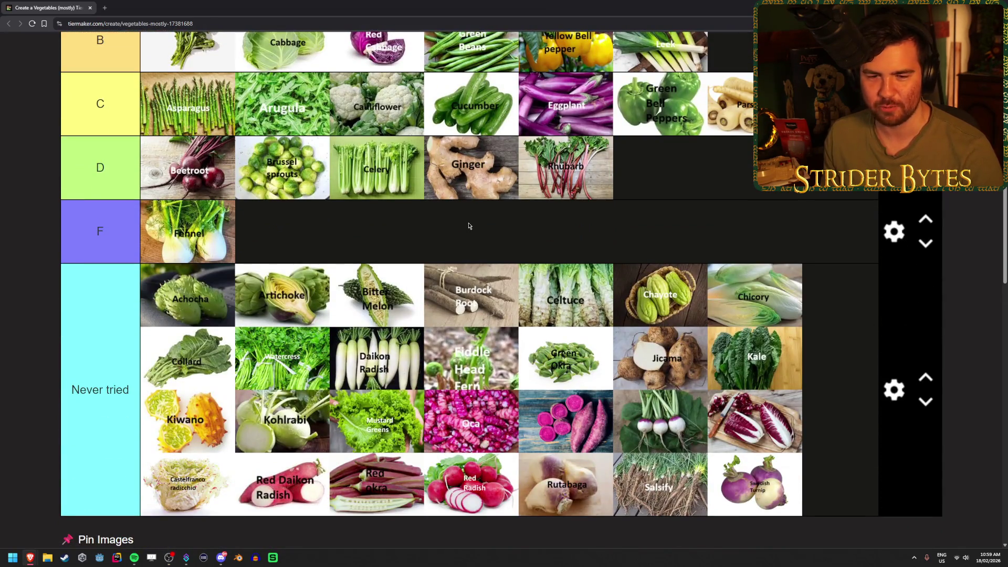
{"action": "scroll", "coordinate": [161, 239], "scroll_direction": "down", "scroll_amount": 3}
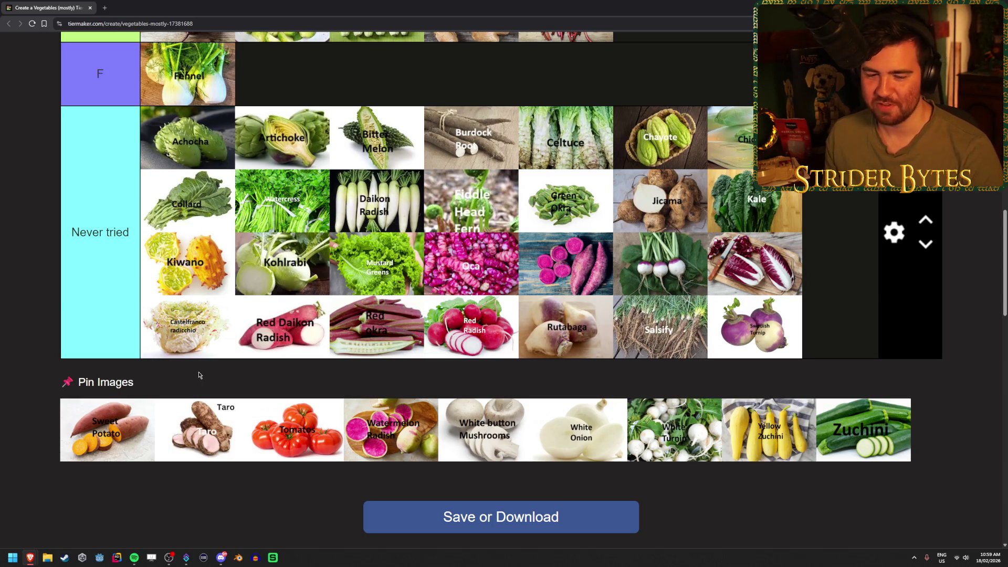
{"action": "scroll", "coordinate": [126, 409], "scroll_direction": "up", "scroll_amount": 4}
{"action": "mouse_move", "coordinate": [110, 428]}
{"action": "left_mouse_down"}
{"action": "mouse_move", "coordinate": [128, 411]}
{"action": "mouse_move", "coordinate": [82, 391]}
{"action": "mouse_move", "coordinate": [332, 317]}
{"action": "mouse_move", "coordinate": [619, 317]}
{"action": "mouse_move", "coordinate": [581, 315]}
{"action": "mouse_move", "coordinate": [582, 276]}
{"action": "mouse_move", "coordinate": [661, 330]}
{"action": "left_mouse_up"}
{"action": "scroll", "coordinate": [126, 410], "scroll_direction": "up", "scroll_amount": 7}
{"action": "scroll", "coordinate": [581, 294], "scroll_direction": "down", "scroll_amount": 1}
{"action": "scroll", "coordinate": [641, 327], "scroll_direction": "down", "scroll_amount": 2}
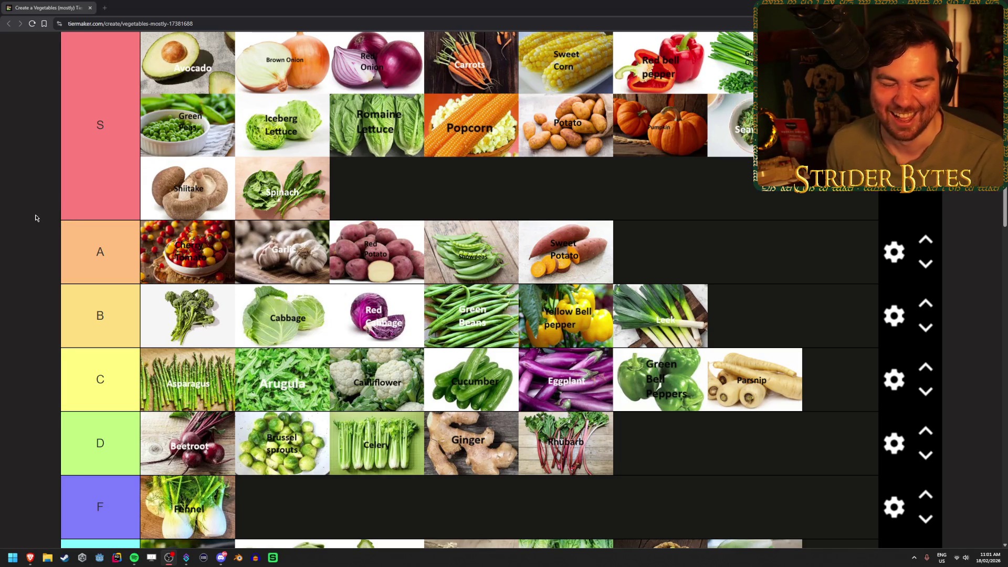
{"action": "scroll", "coordinate": [36, 217], "scroll_direction": "down", "scroll_amount": 10}
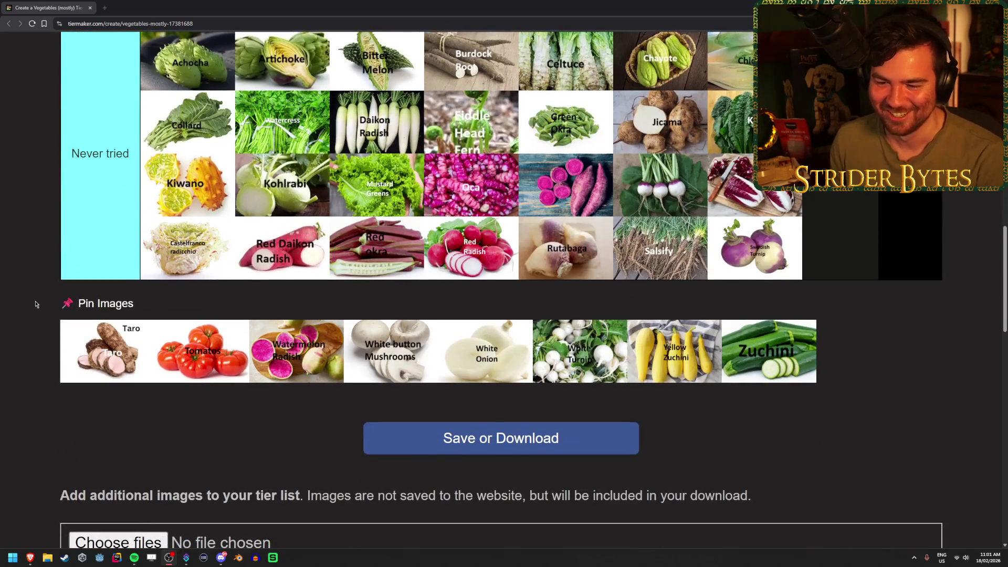
{"action": "scroll", "coordinate": [27, 349], "scroll_direction": "up", "scroll_amount": 3}
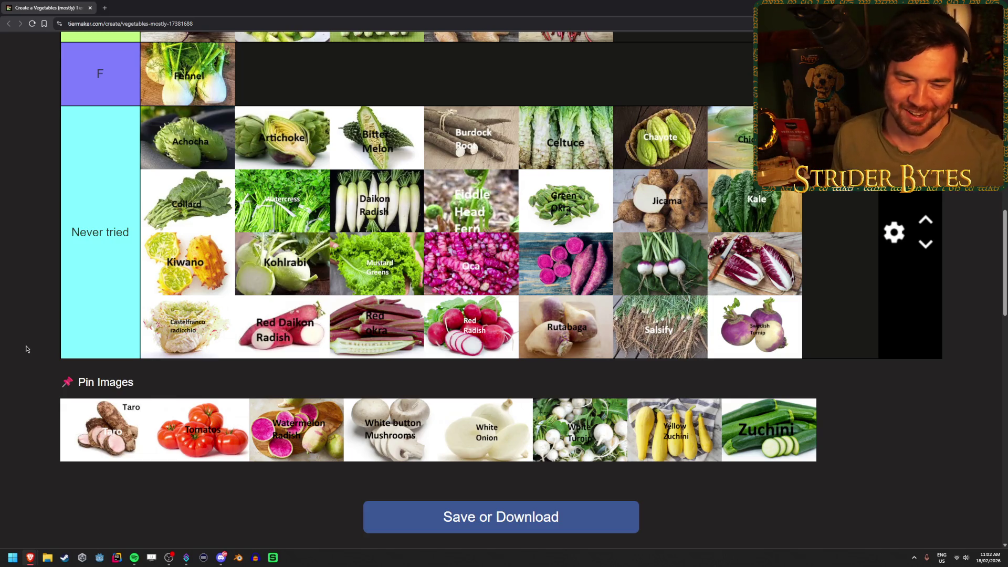
{"action": "key", "text": "Tab"}
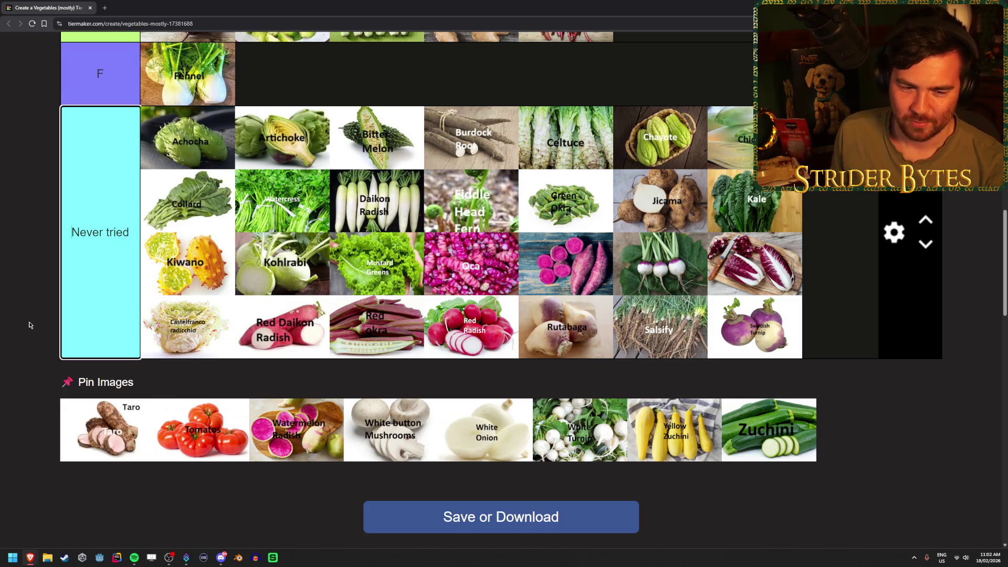
{"action": "key", "text": "alt+Tab"}
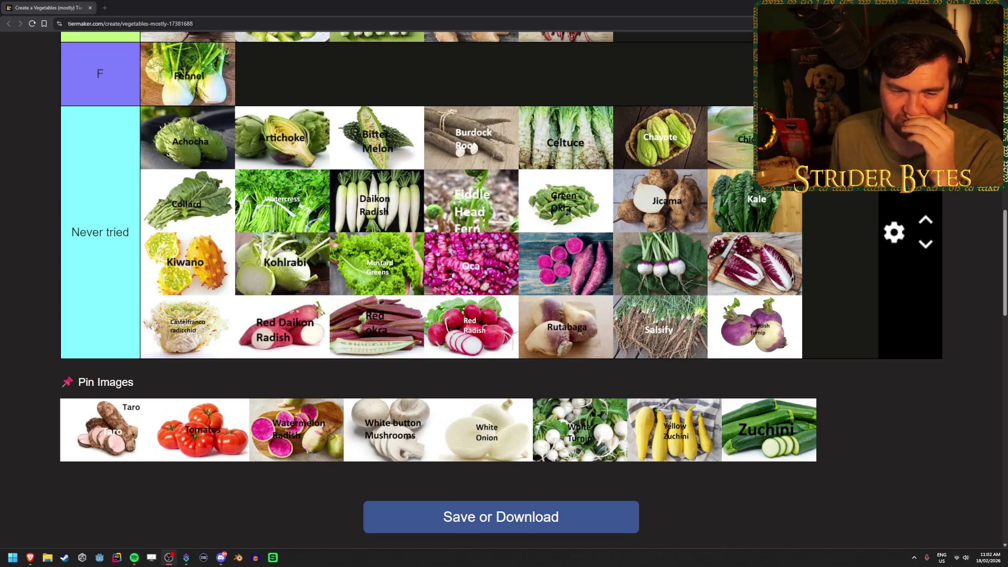
- Bring the tier list forward, put Taro in Never tried, and sort the next pinned tile
{"action": "left_click", "coordinate": [29, 316]}
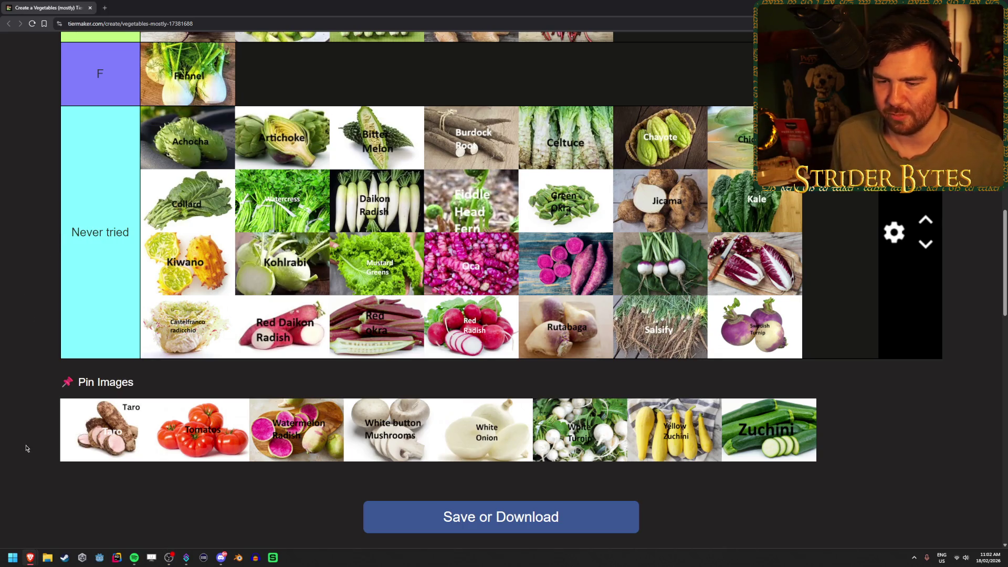
{"action": "mouse_move", "coordinate": [98, 455]}
{"action": "left_mouse_down"}
{"action": "mouse_move", "coordinate": [677, 413]}
{"action": "mouse_move", "coordinate": [793, 435]}
{"action": "mouse_move", "coordinate": [176, 399]}
{"action": "left_mouse_up"}
{"action": "mouse_move", "coordinate": [113, 501]}
{"action": "left_mouse_down"}
{"action": "mouse_move", "coordinate": [182, 411]}
{"action": "mouse_move", "coordinate": [817, 294]}
{"action": "mouse_move", "coordinate": [643, 293]}
{"action": "left_mouse_up"}
{"action": "scroll", "coordinate": [182, 411], "scroll_direction": "up", "scroll_amount": 7}
{"action": "scroll", "coordinate": [183, 411], "scroll_direction": "up", "scroll_amount": 2}
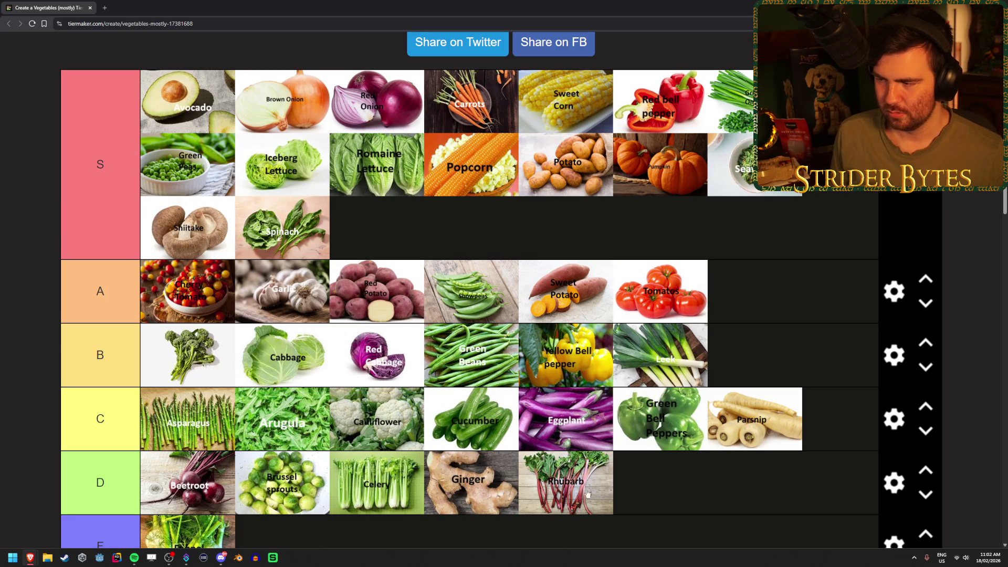
{"action": "scroll", "coordinate": [773, 308], "scroll_direction": "down", "scroll_amount": 2}
{"action": "scroll", "coordinate": [749, 313], "scroll_direction": "up", "scroll_amount": 2}
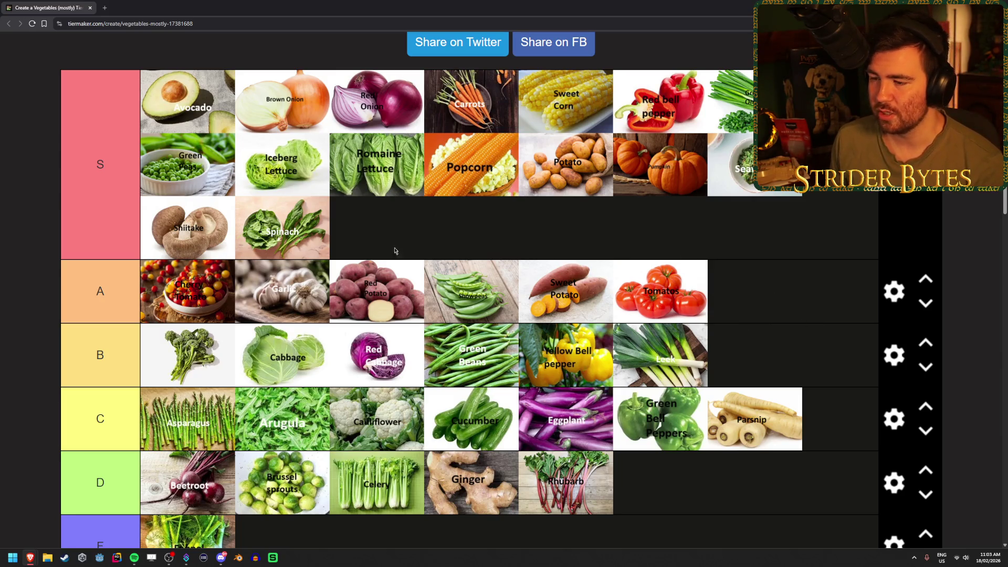
- Sort another pinned tile into its tier and put White Onion in the S tier
{"action": "scroll", "coordinate": [555, 294], "scroll_direction": "down", "scroll_amount": 8}
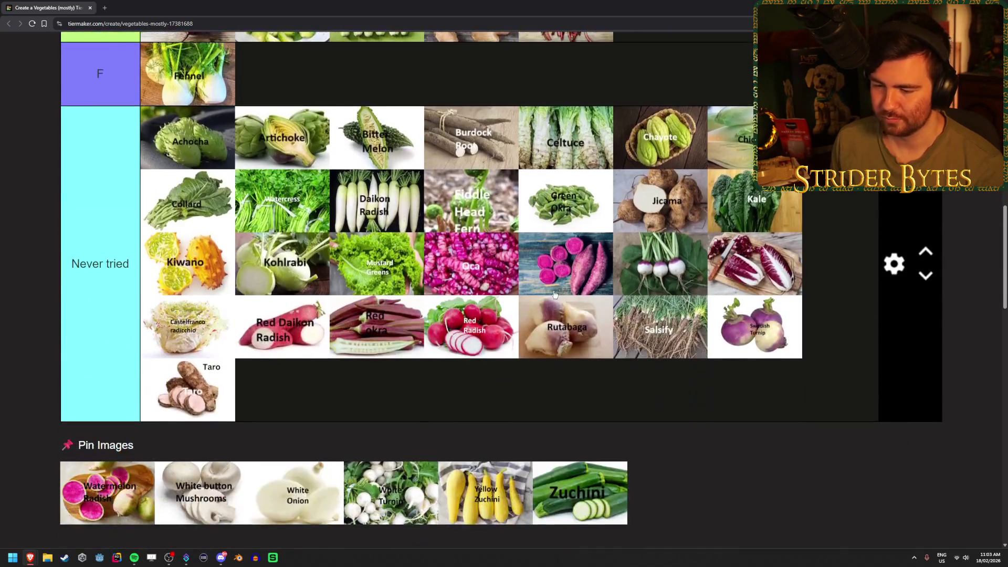
{"action": "scroll", "coordinate": [499, 306], "scroll_direction": "down", "scroll_amount": 2}
{"action": "scroll", "coordinate": [294, 378], "scroll_direction": "up", "scroll_amount": 1}
{"action": "mouse_move", "coordinate": [96, 453]}
{"action": "left_mouse_down"}
{"action": "mouse_move", "coordinate": [353, 374]}
{"action": "mouse_move", "coordinate": [111, 453]}
{"action": "mouse_move", "coordinate": [404, 277]}
{"action": "mouse_move", "coordinate": [375, 272]}
{"action": "left_mouse_up"}
{"action": "scroll", "coordinate": [121, 447], "scroll_direction": "up", "scroll_amount": 10}
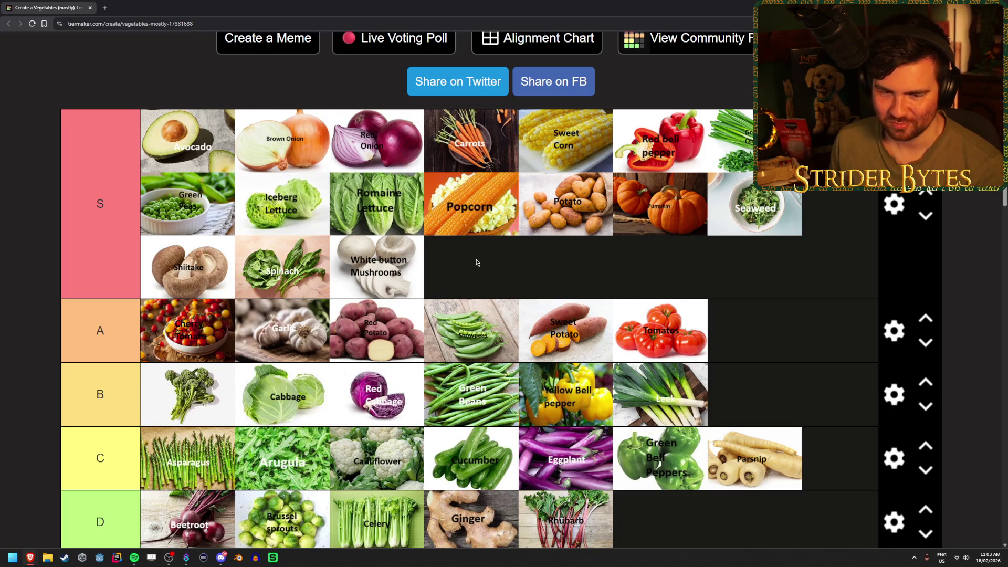
{"action": "scroll", "coordinate": [280, 363], "scroll_direction": "down", "scroll_amount": 10}
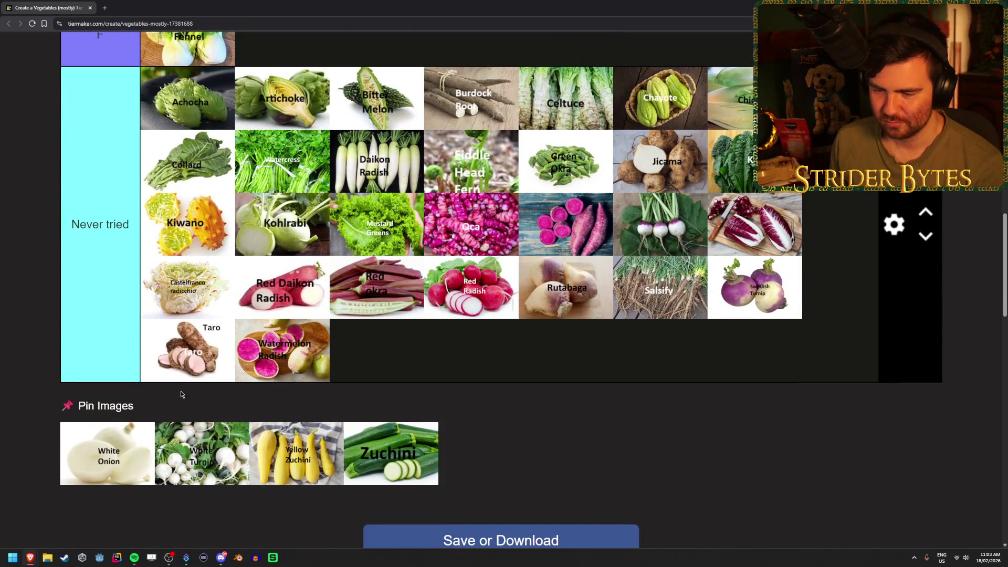
{"action": "mouse_move", "coordinate": [94, 461]}
{"action": "left_mouse_down"}
{"action": "mouse_move", "coordinate": [74, 456]}
{"action": "mouse_move", "coordinate": [463, 258]}
{"action": "left_mouse_up"}
{"action": "scroll", "coordinate": [76, 456], "scroll_direction": "up", "scroll_amount": 15}
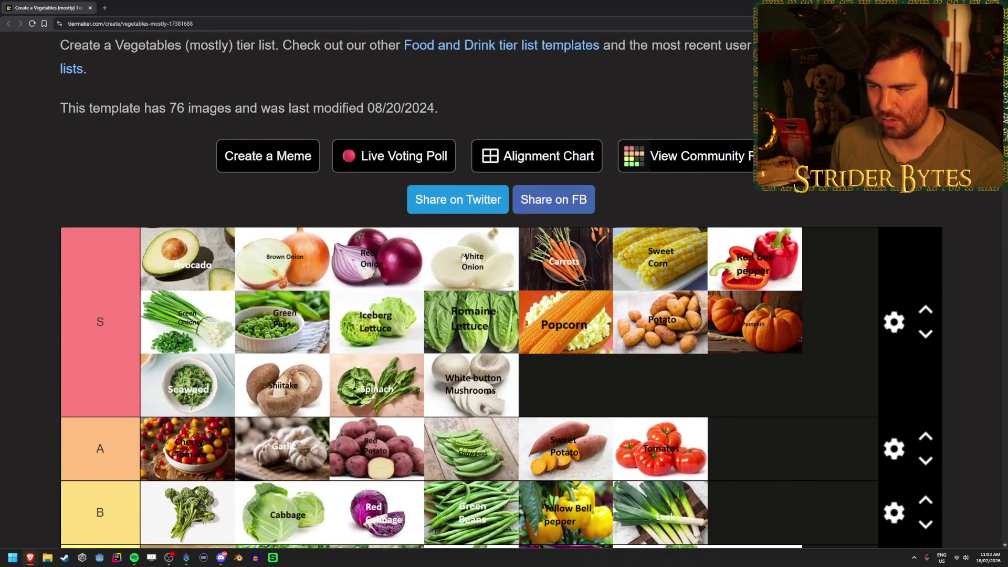
{"action": "scroll", "coordinate": [266, 359], "scroll_direction": "down", "scroll_amount": 3}
{"action": "scroll", "coordinate": [266, 359], "scroll_direction": "down", "scroll_amount": 12}
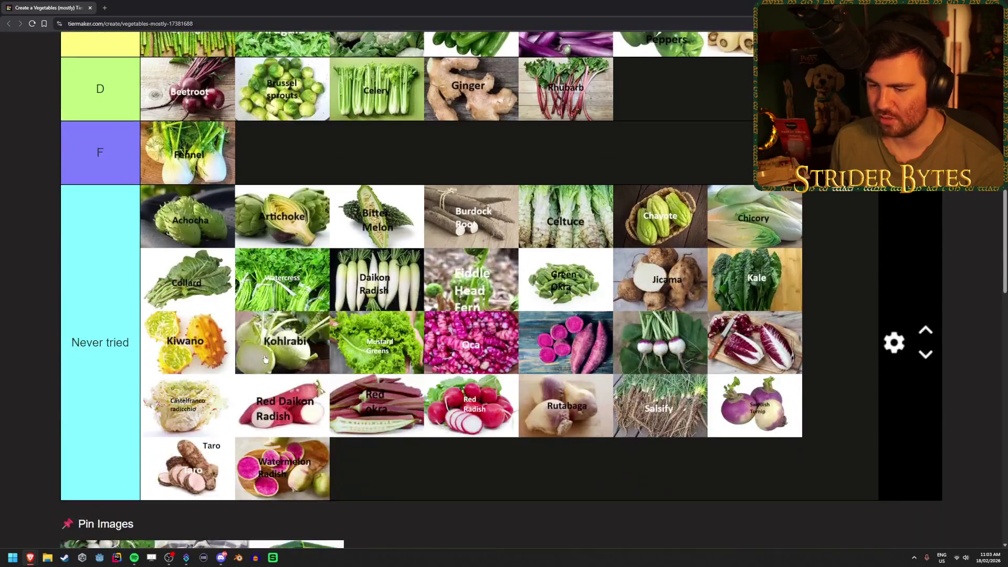
{"action": "scroll", "coordinate": [153, 444], "scroll_direction": "up", "scroll_amount": 2}
- Move White Turnip and Yellow Zuchini to Never tried, and Zuchini into A after Tomatoes
{"action": "left_click_drag", "start_coordinate": [153, 444], "coordinate": [495, 367]}
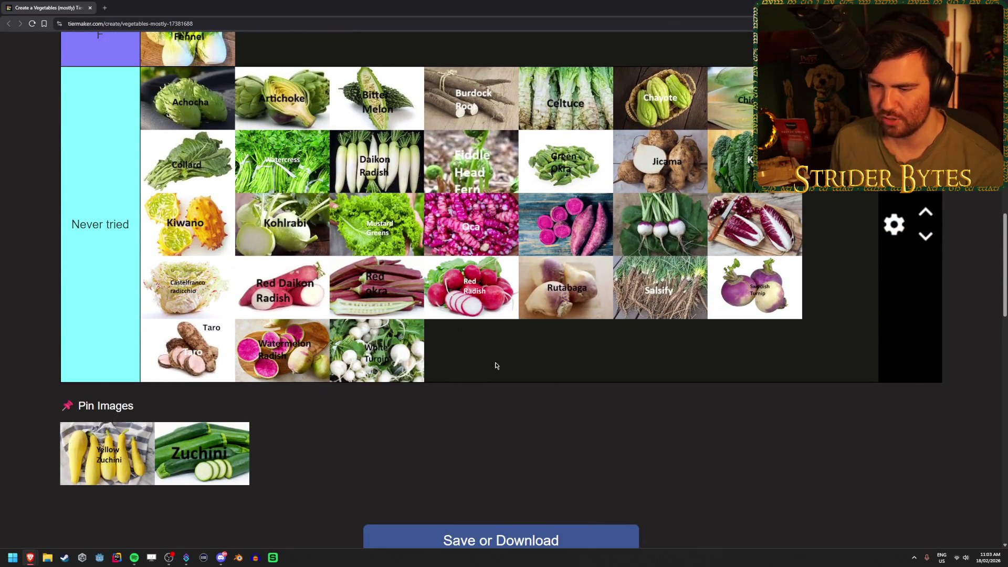
{"action": "left_click_drag", "start_coordinate": [105, 453], "coordinate": [561, 365]}
{"action": "mouse_move", "coordinate": [107, 453]}
{"action": "left_mouse_down"}
{"action": "mouse_move", "coordinate": [90, 434]}
{"action": "mouse_move", "coordinate": [785, 244]}
{"action": "mouse_move", "coordinate": [842, 253]}
{"action": "mouse_move", "coordinate": [842, 313]}
{"action": "mouse_move", "coordinate": [857, 267]}
{"action": "mouse_move", "coordinate": [850, 298]}
{"action": "mouse_move", "coordinate": [835, 266]}
{"action": "mouse_move", "coordinate": [845, 323]}
{"action": "mouse_move", "coordinate": [845, 247]}
{"action": "mouse_move", "coordinate": [839, 309]}
{"action": "left_mouse_up"}
{"action": "scroll", "coordinate": [95, 441], "scroll_direction": "up", "scroll_amount": 10}
{"action": "mouse_move", "coordinate": [842, 317]}
{"action": "left_mouse_down"}
{"action": "mouse_move", "coordinate": [842, 260]}
{"action": "mouse_move", "coordinate": [835, 321]}
{"action": "mouse_move", "coordinate": [803, 257]}
{"action": "mouse_move", "coordinate": [829, 321]}
{"action": "mouse_move", "coordinate": [825, 257]}
{"action": "left_mouse_up"}
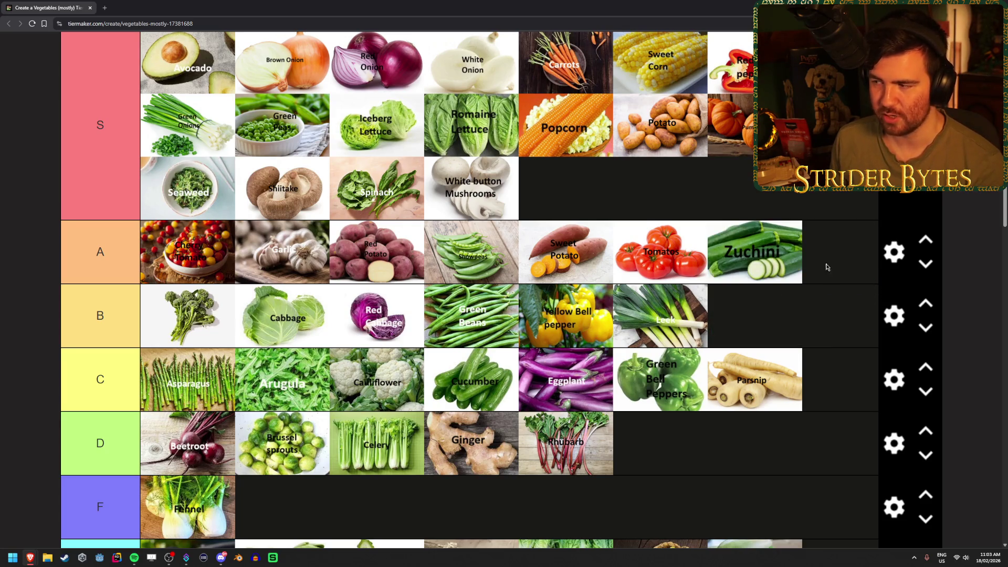
{"action": "scroll", "coordinate": [827, 297], "scroll_direction": "up", "scroll_amount": 2}
{"action": "scroll", "coordinate": [827, 296], "scroll_direction": "down", "scroll_amount": 1}
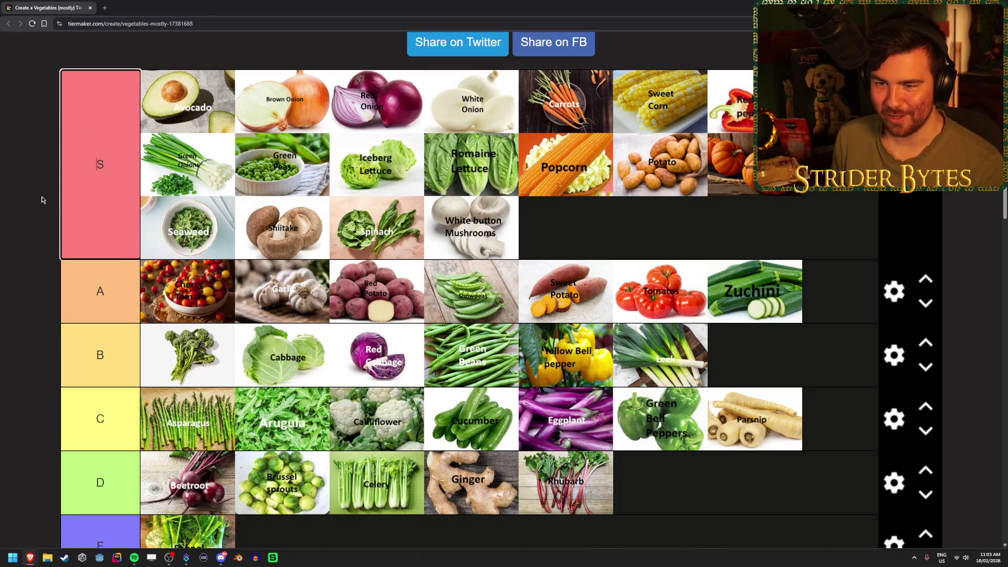
{"action": "scroll", "coordinate": [27, 95], "scroll_direction": "down", "scroll_amount": 10}
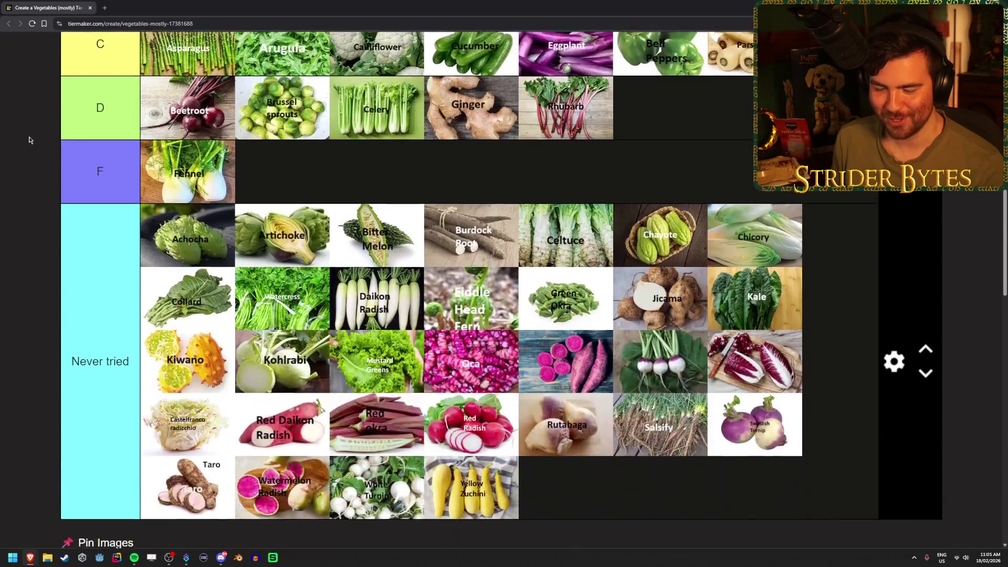
{"action": "scroll", "coordinate": [592, 417], "scroll_direction": "up", "scroll_amount": 13}
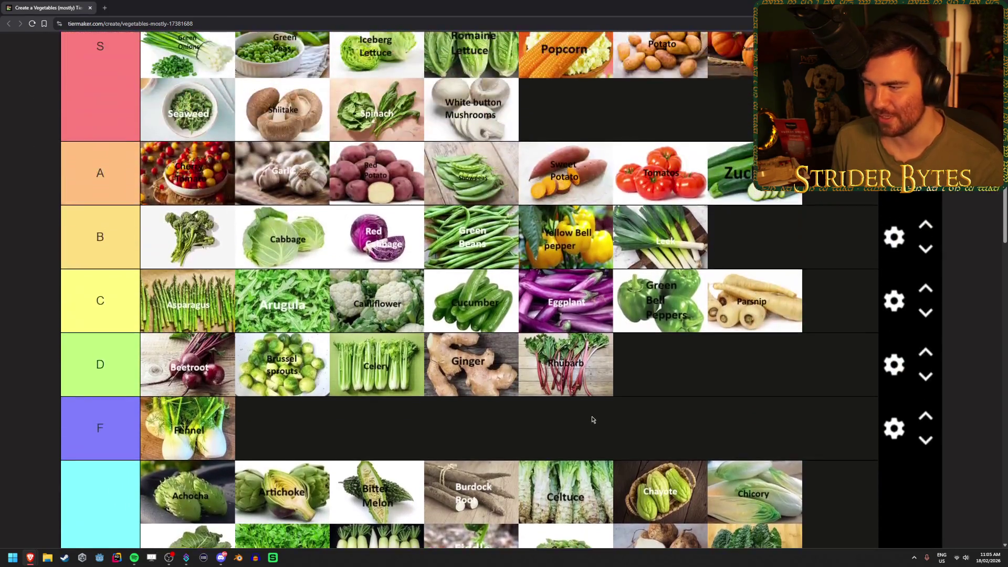
{"action": "scroll", "coordinate": [587, 412], "scroll_direction": "down", "scroll_amount": 10}
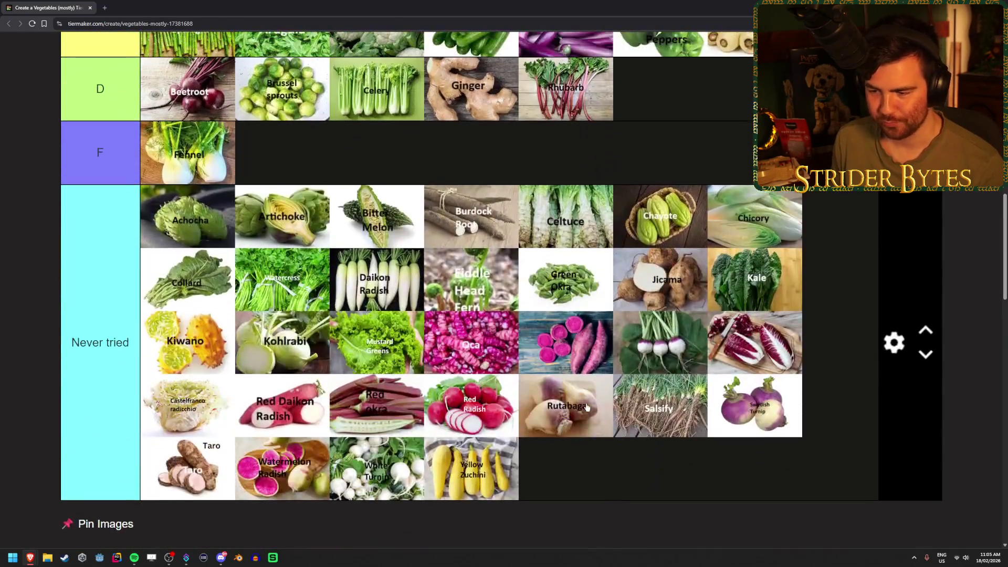
{"action": "scroll", "coordinate": [584, 402], "scroll_direction": "up", "scroll_amount": 8}
{"action": "scroll", "coordinate": [585, 402], "scroll_direction": "up", "scroll_amount": 2}
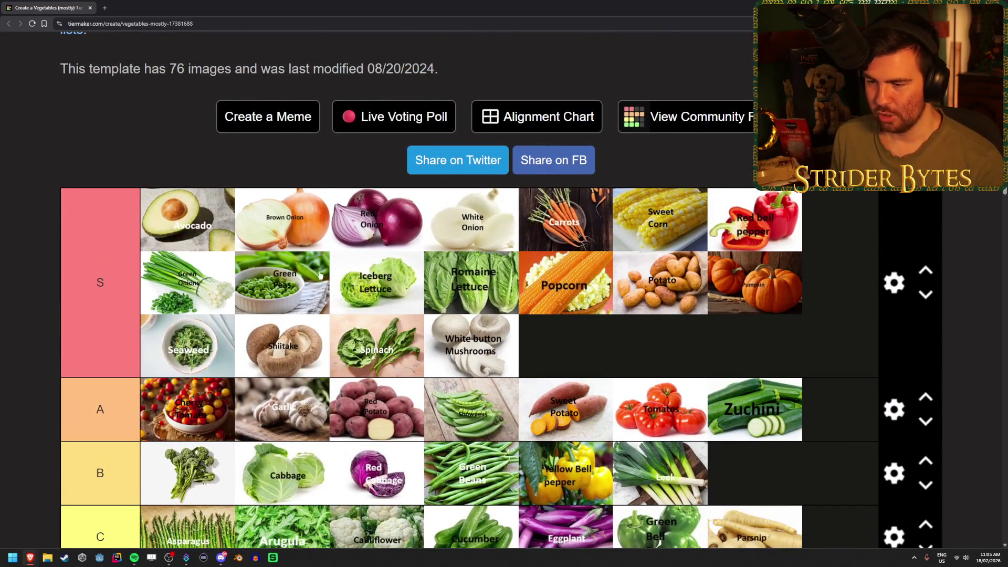
{"action": "scroll", "coordinate": [720, 342], "scroll_direction": "down", "scroll_amount": 7}
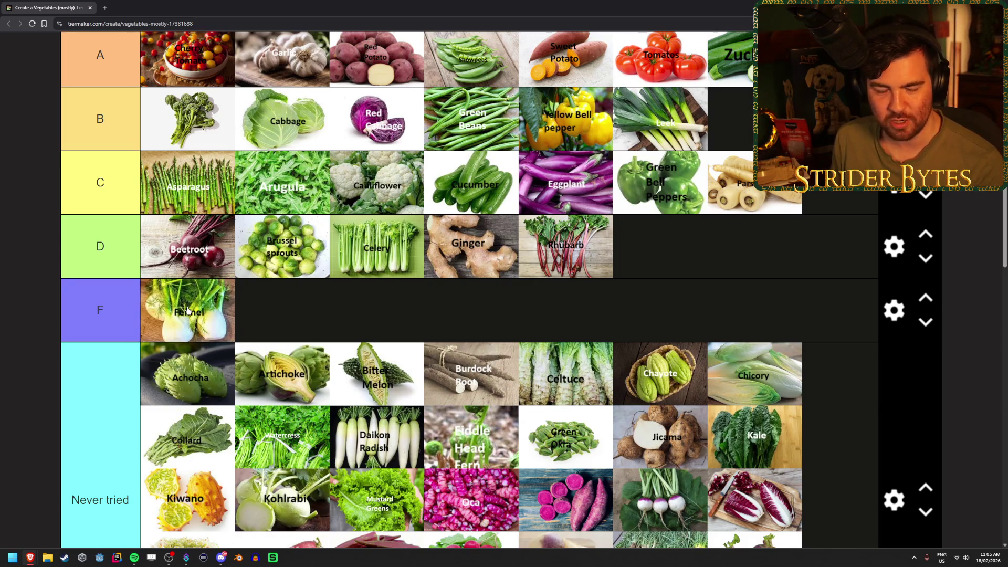
{"action": "left_click_drag", "start_coordinate": [178, 320], "coordinate": [171, 329]}
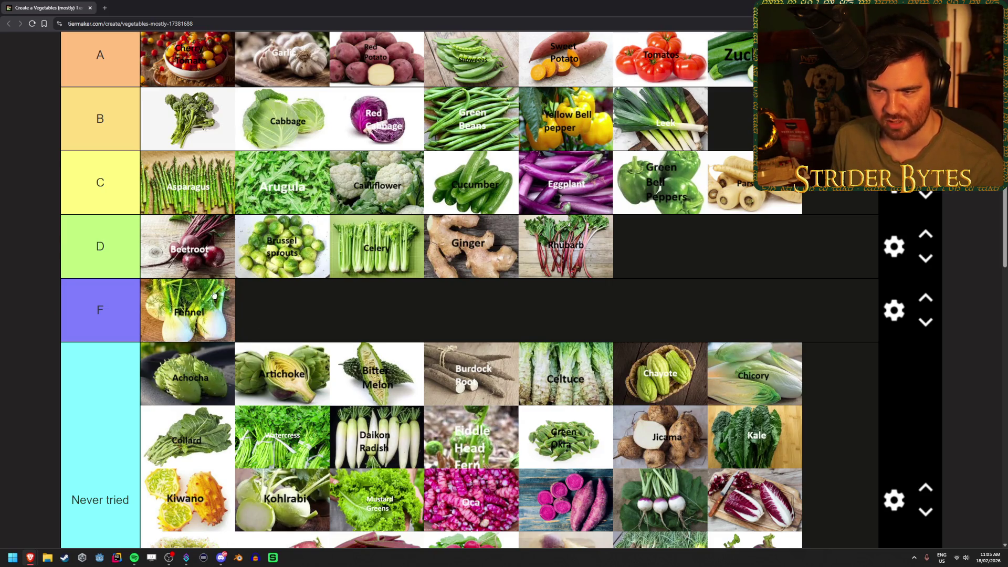
{"action": "scroll", "coordinate": [197, 331], "scroll_direction": "up", "scroll_amount": 5}
{"action": "scroll", "coordinate": [594, 376], "scroll_direction": "up", "scroll_amount": 1}
{"action": "scroll", "coordinate": [577, 371], "scroll_direction": "down", "scroll_amount": 2}
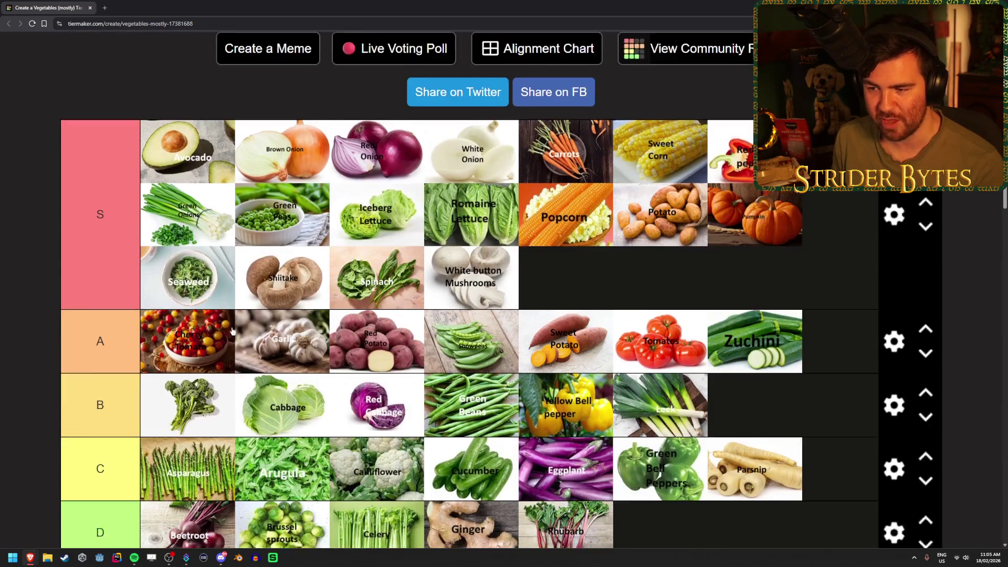
{"action": "scroll", "coordinate": [558, 366], "scroll_direction": "up", "scroll_amount": 1}
{"action": "scroll", "coordinate": [558, 366], "scroll_direction": "up", "scroll_amount": 2}
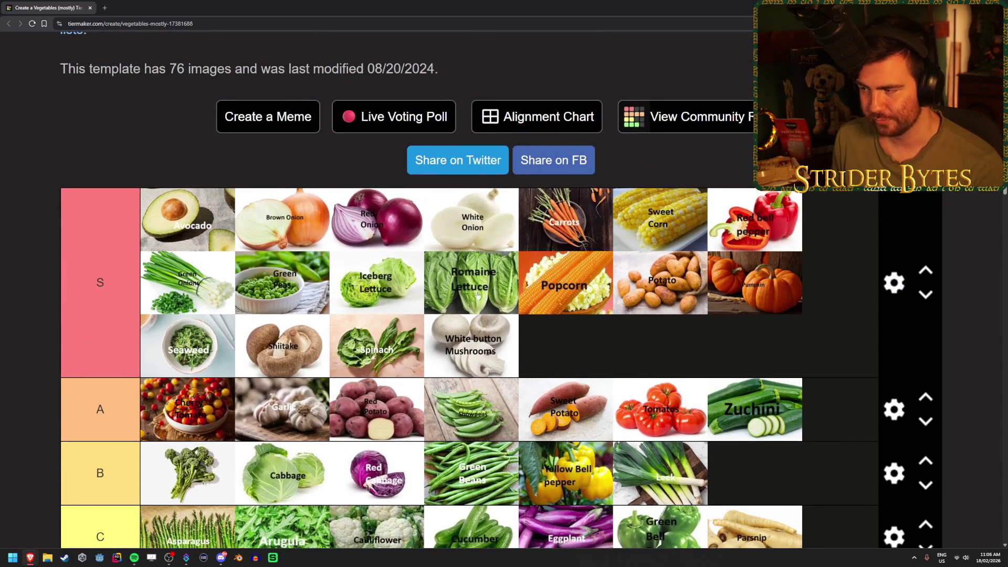
{"action": "scroll", "coordinate": [21, 314], "scroll_direction": "down", "scroll_amount": 7}
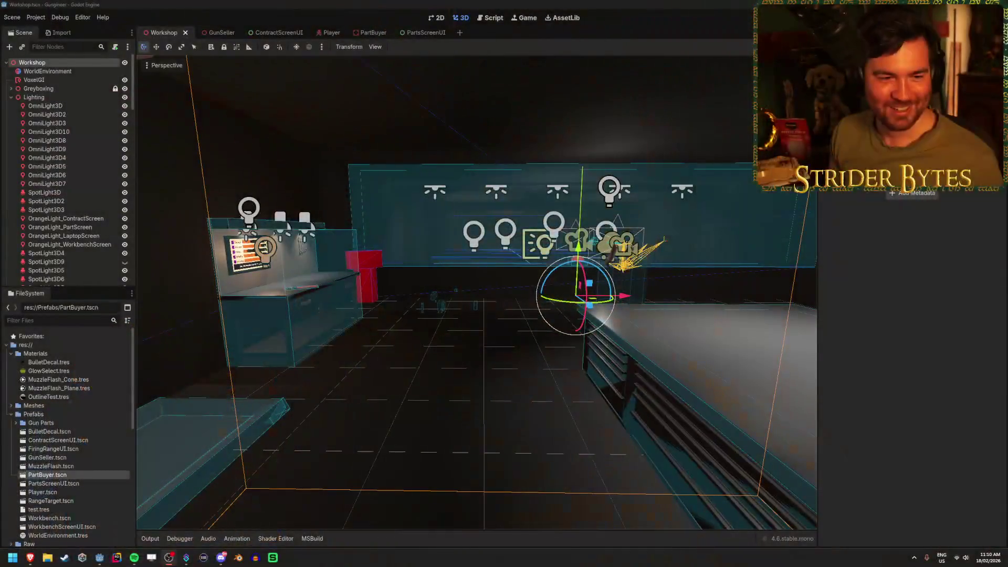
- Switch from the TierMaker tier list to the Godot editor window
{"action": "left_click", "coordinate": [564, 4]}
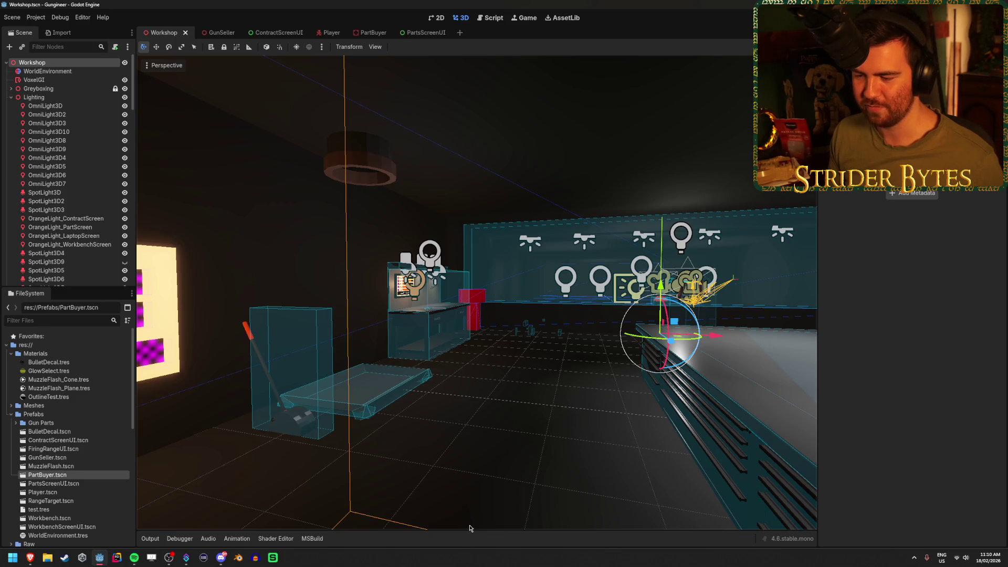
{"action": "left_click", "coordinate": [502, 422]}
{"action": "scroll", "coordinate": [536, 409], "scroll_direction": "up", "scroll_amount": 2}
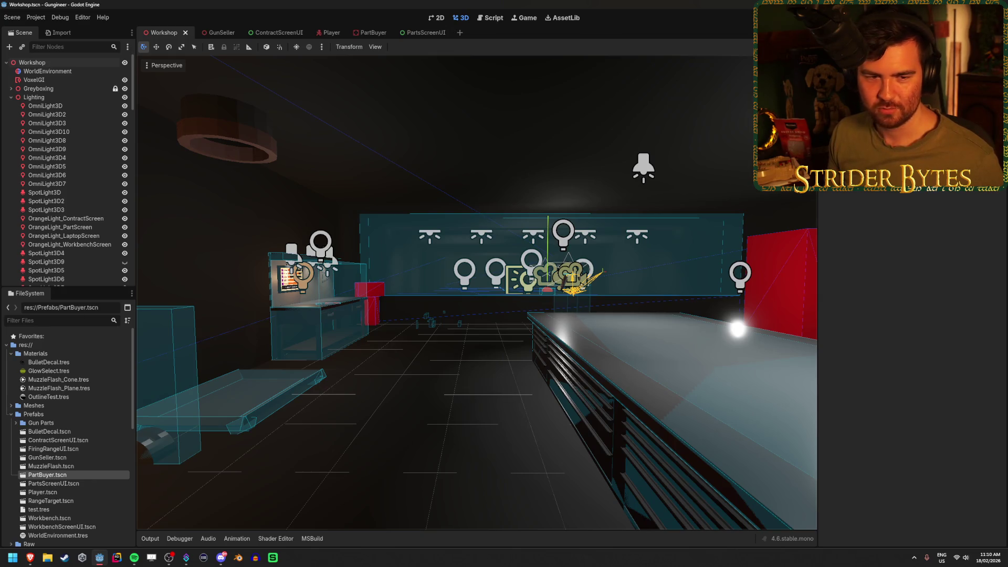
{"action": "key", "text": "alt+Tab"}
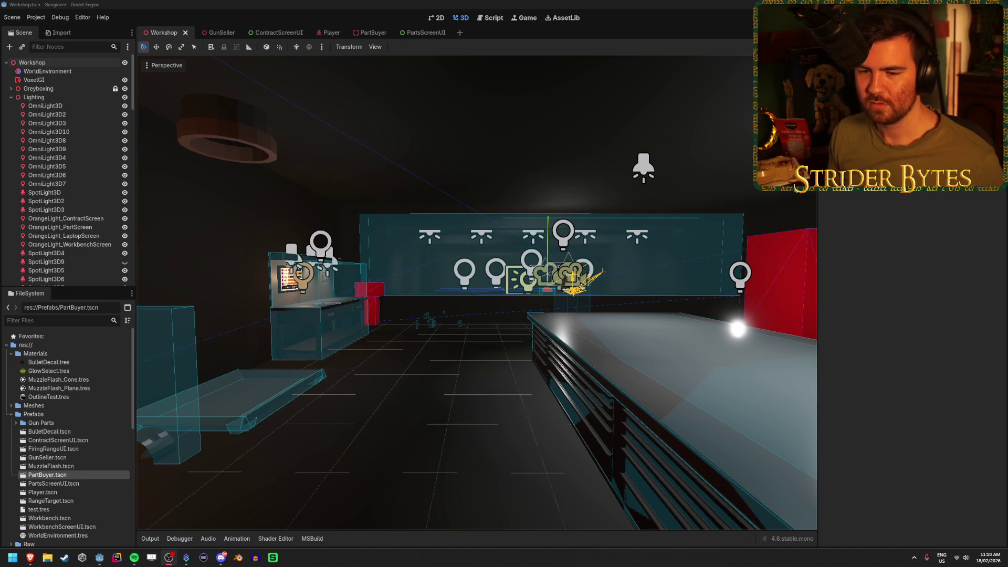
{"action": "right_click", "coordinate": [541, 369]}
{"action": "key", "text": "w"}
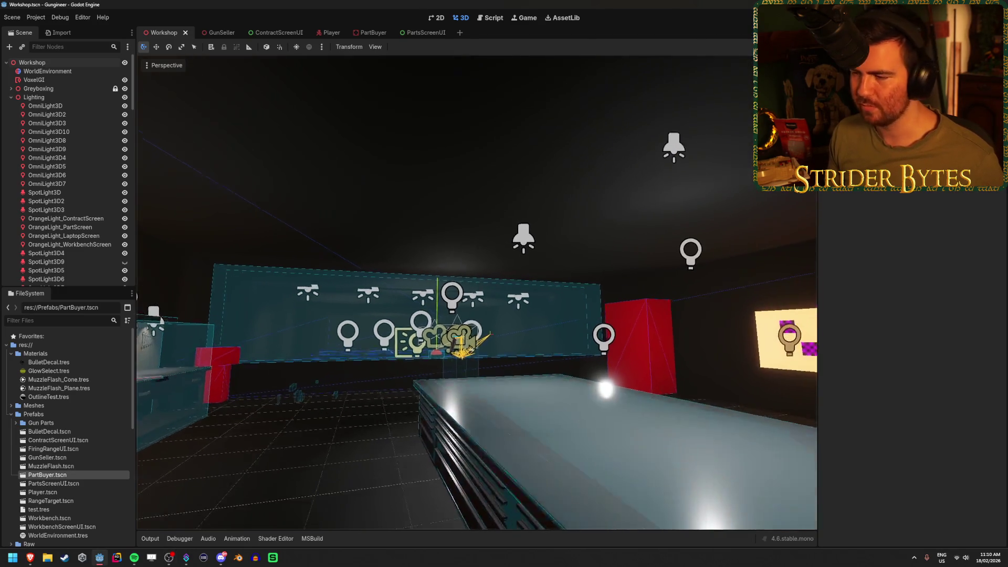
{"action": "key", "text": "w"}
{"action": "key", "text": "alt+Tab"}
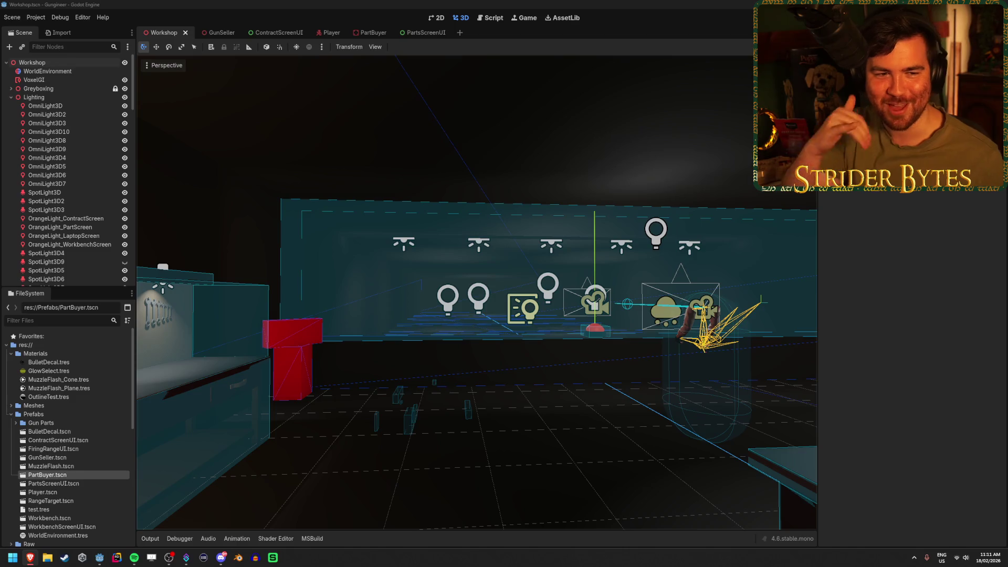
- Fly around the Workshop scene in Godot's 3D viewport to face the wall of lights
{"action": "left_click", "coordinate": [295, 25]}
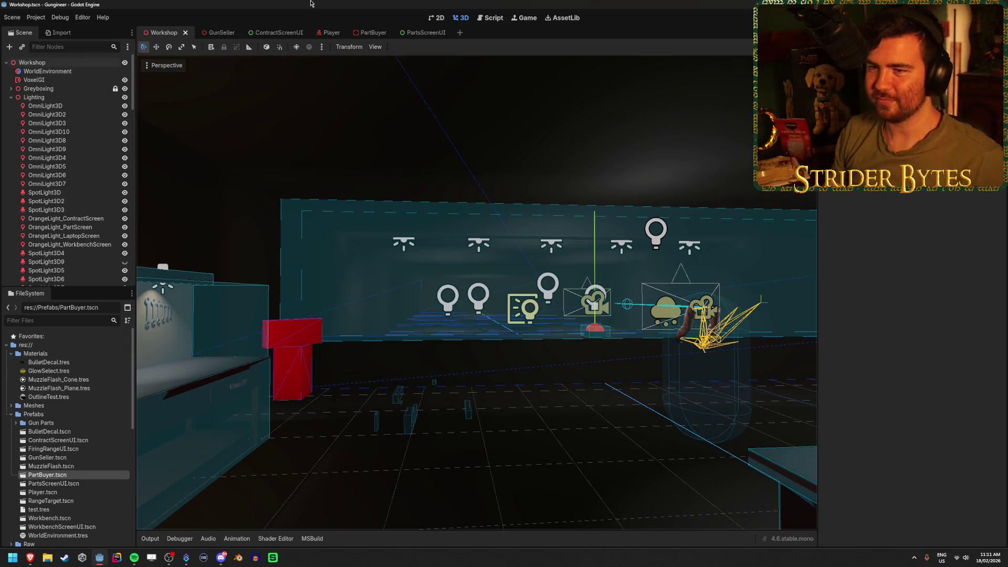
{"action": "mouse_move", "coordinate": [433, 132]}
{"action": "left_mouse_down"}
{"action": "mouse_move", "coordinate": [488, 136]}
{"action": "mouse_move", "coordinate": [565, 171]}
{"action": "left_mouse_up"}
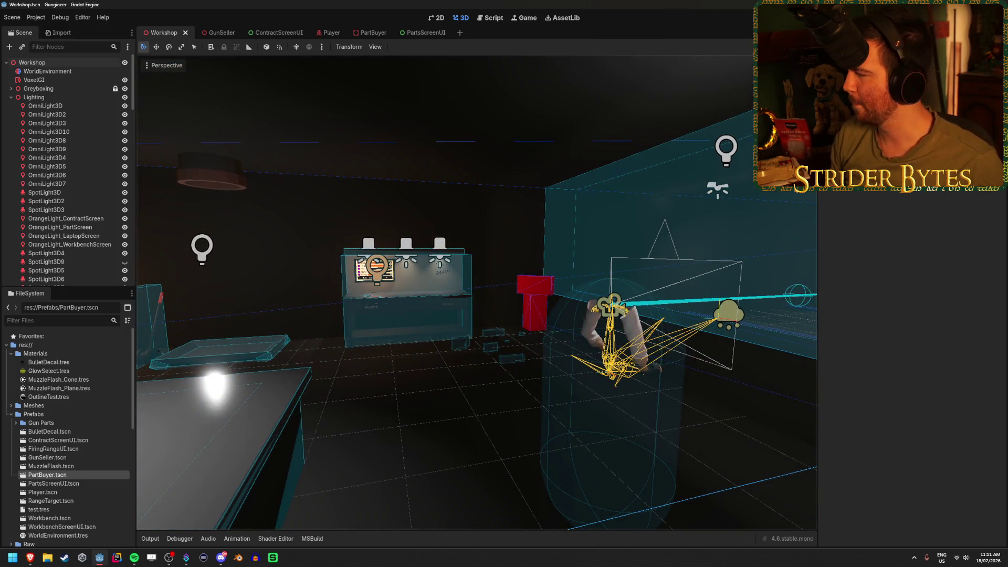
{"action": "key", "text": "alt+Tab"}
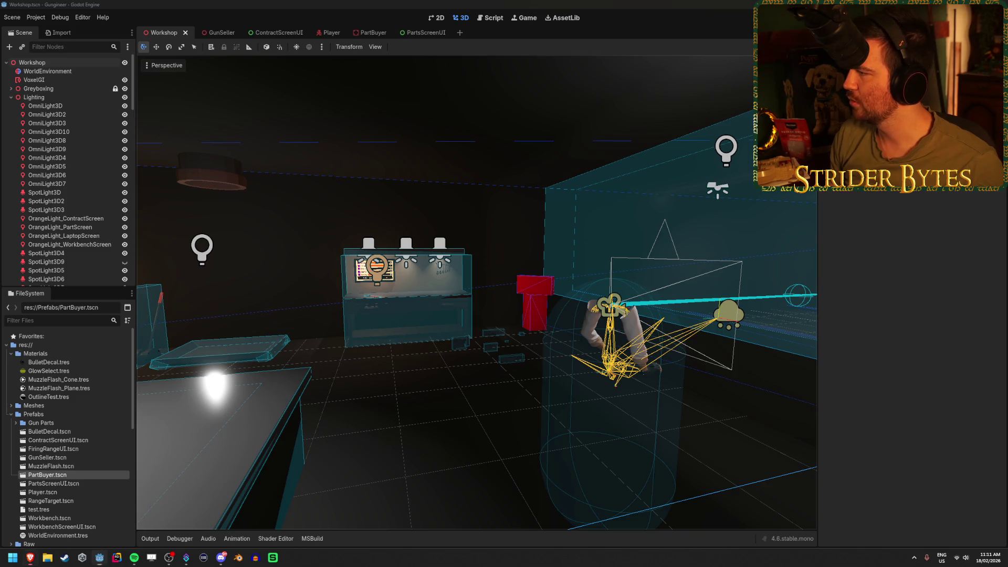
{"action": "left_click", "coordinate": [425, 3]}
{"action": "left_click_drag", "start_coordinate": [337, 313], "coordinate": [89, 307]}
{"action": "left_click_drag", "start_coordinate": [409, 297], "coordinate": [409, 297]}
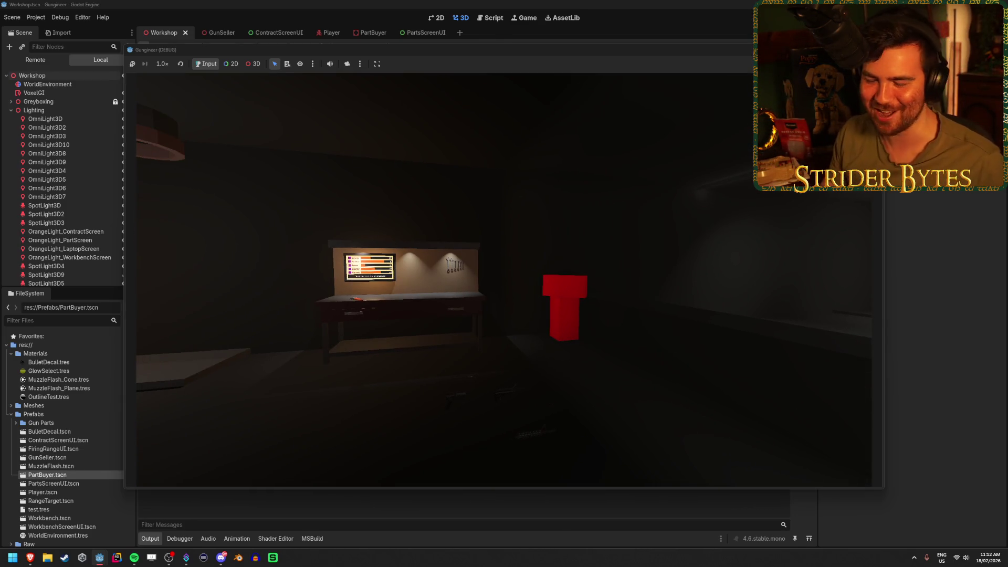
- Walk through the workshop to the magenta parts board and the lever by the parts tray
{"action": "key", "text": "w"}
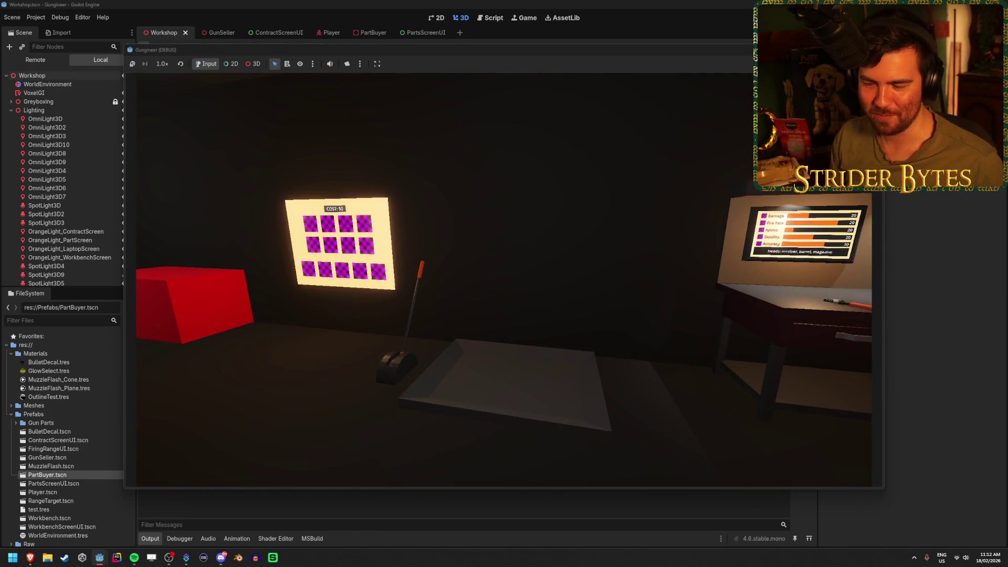
{"action": "key", "text": "w"}
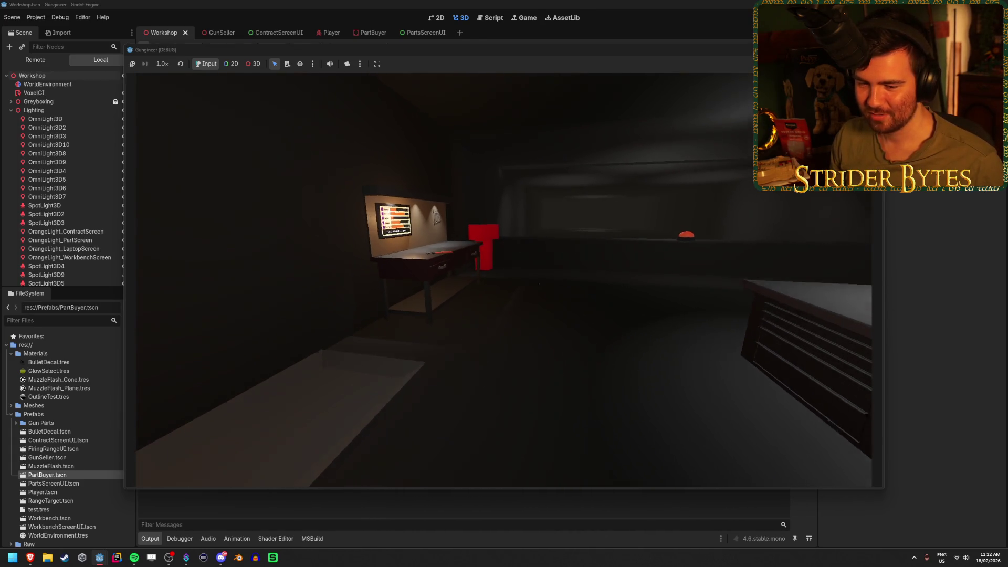
{"action": "key", "text": "w"}
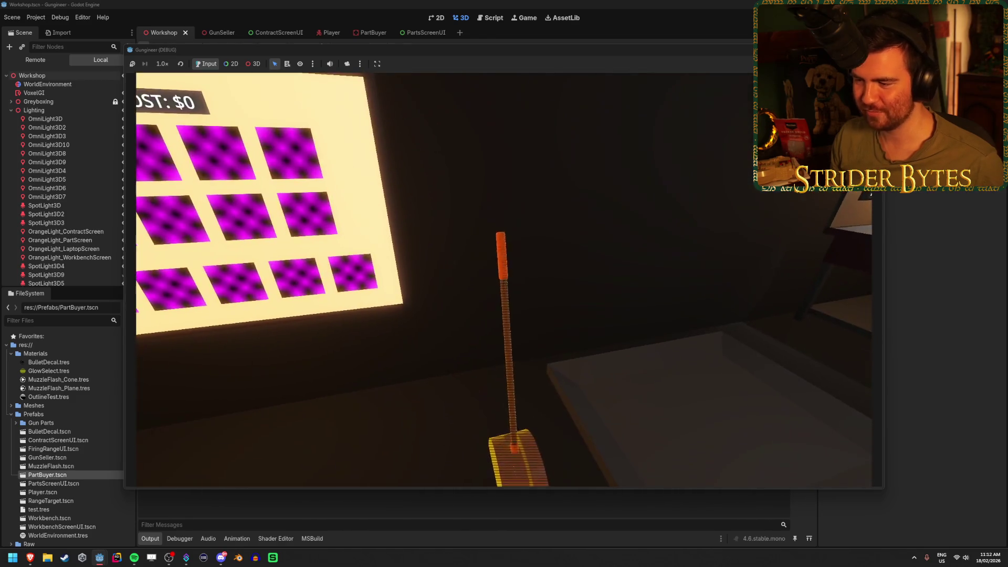
{"action": "key", "text": "s"}
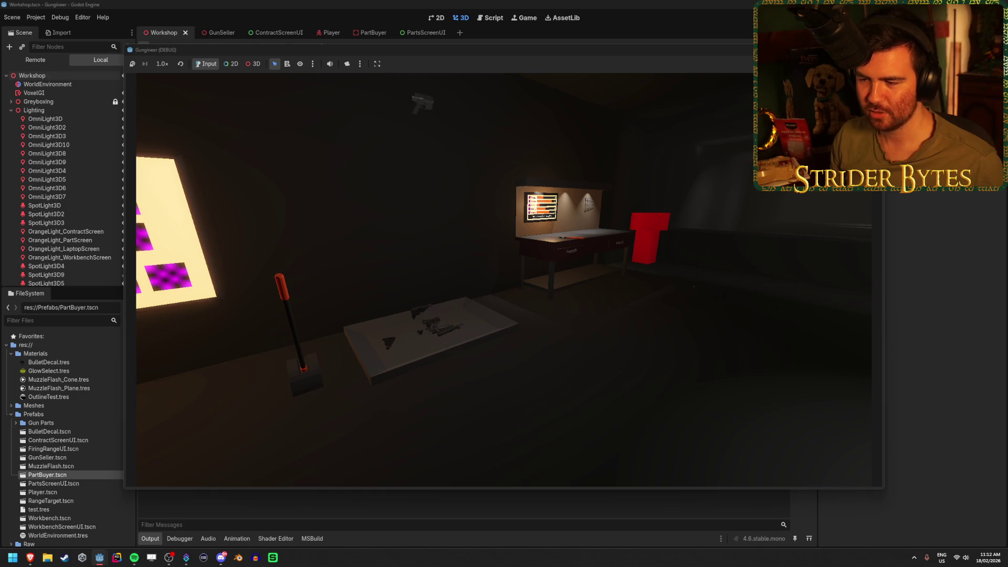
{"action": "key", "text": "w"}
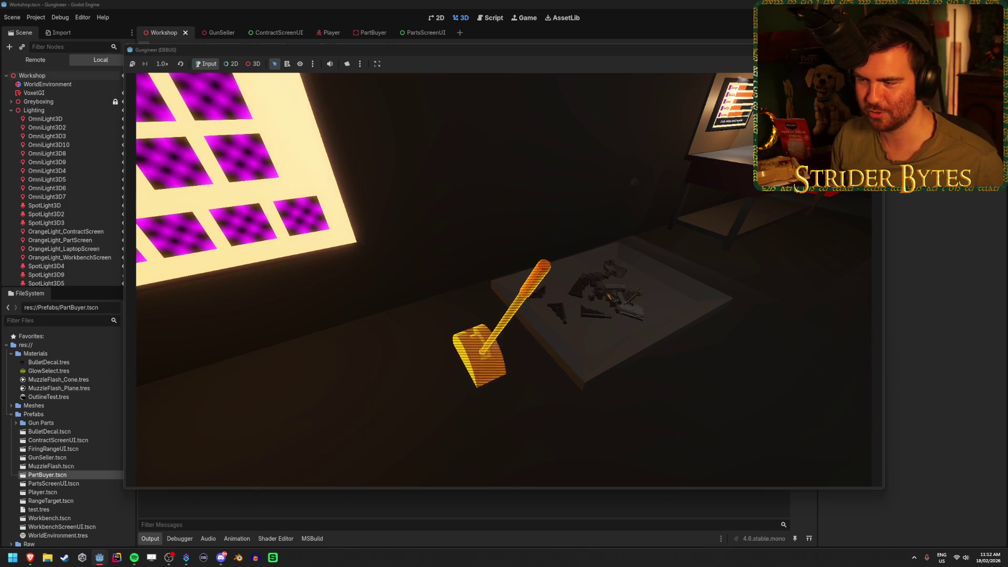
{"action": "key", "text": "s"}
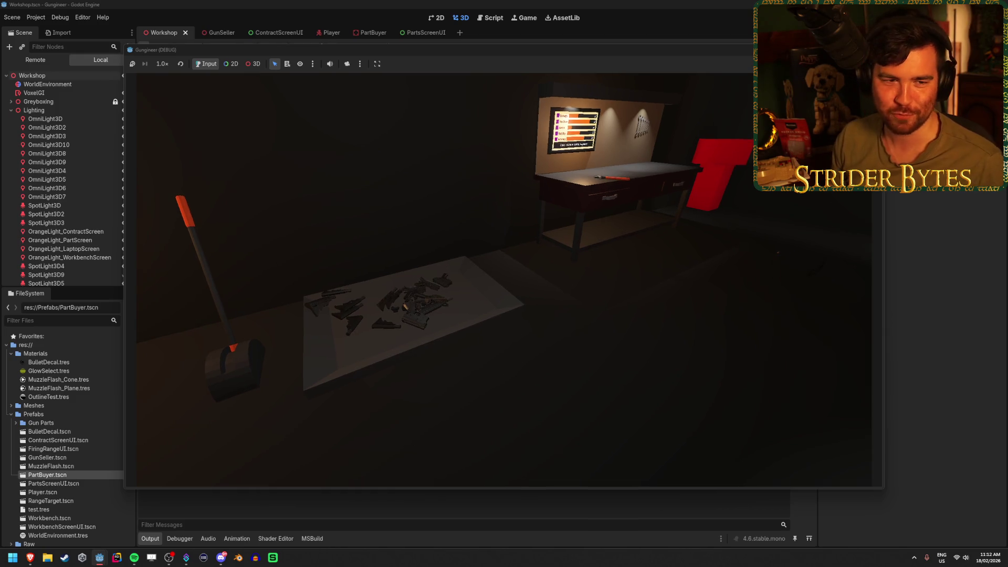
- Turn to face the parts tray and pick up the glowing barrel
{"action": "key", "text": "s"}
{"action": "key", "text": "s"}
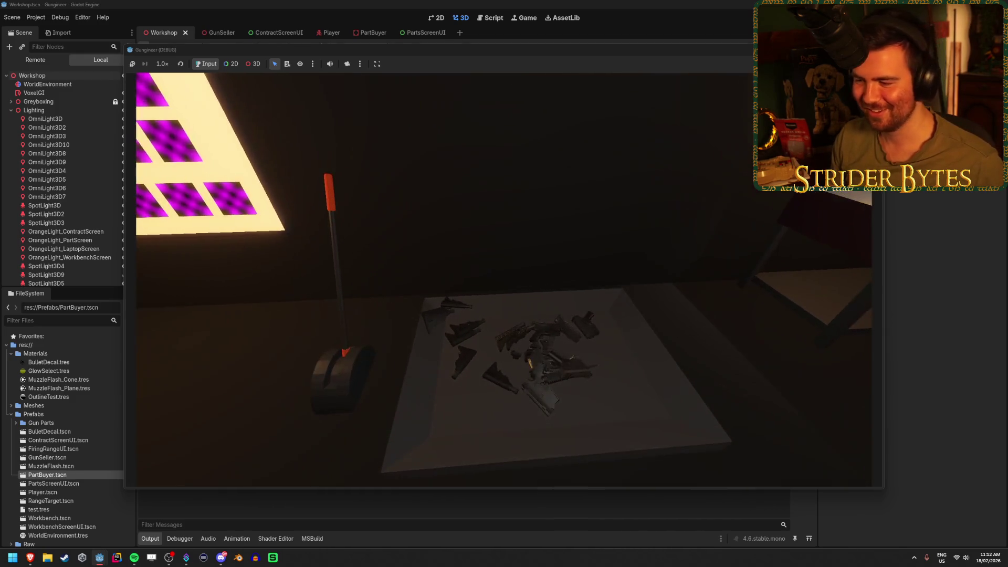
{"action": "key", "text": "s"}
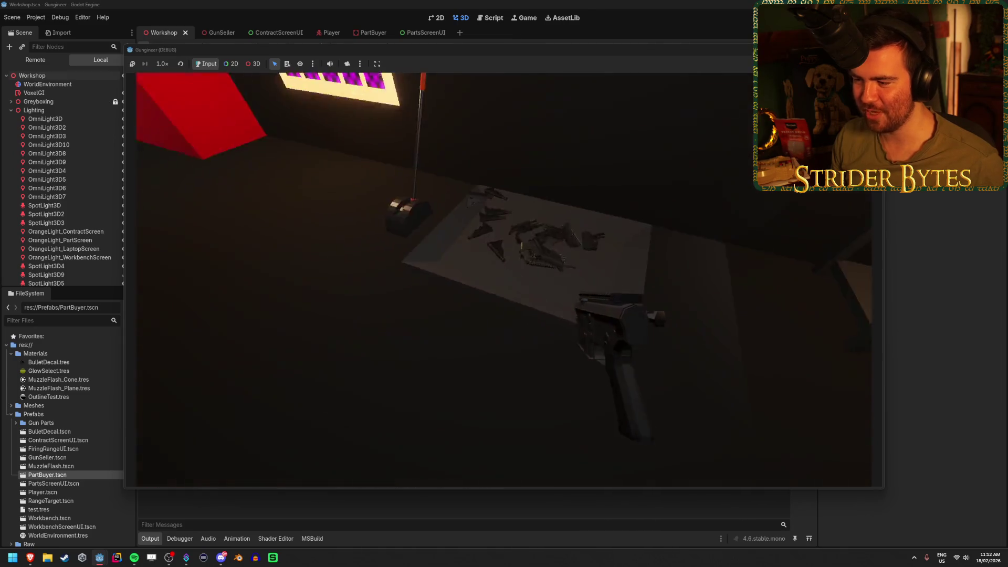
{"action": "key", "text": "s"}
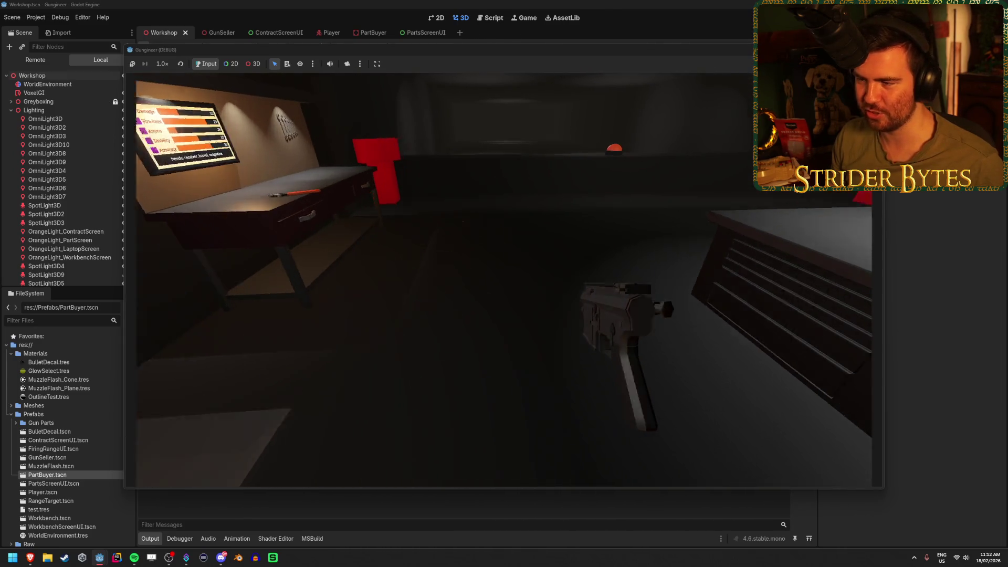
{"action": "key", "text": "s"}
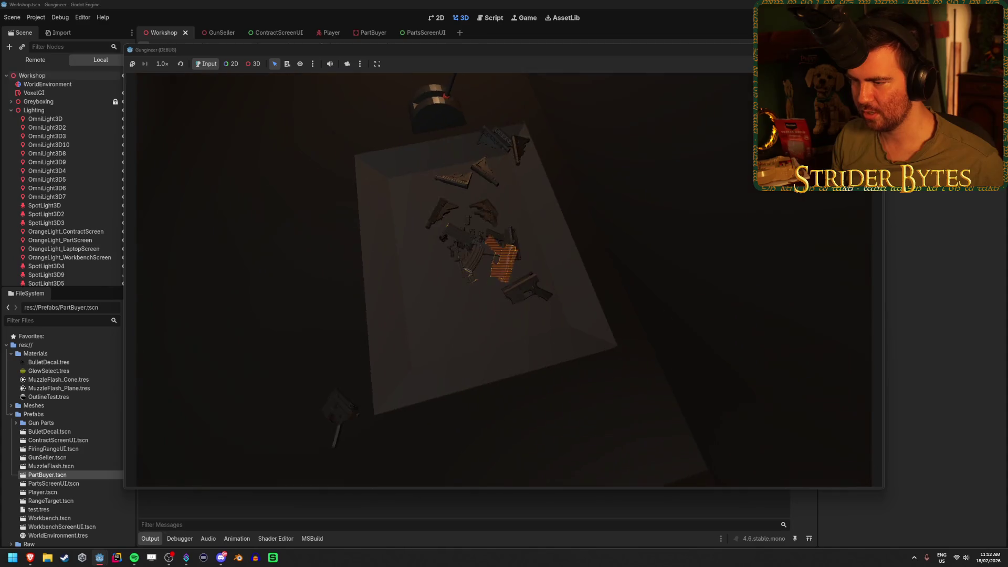
{"action": "left_click", "coordinate": [504, 280]}
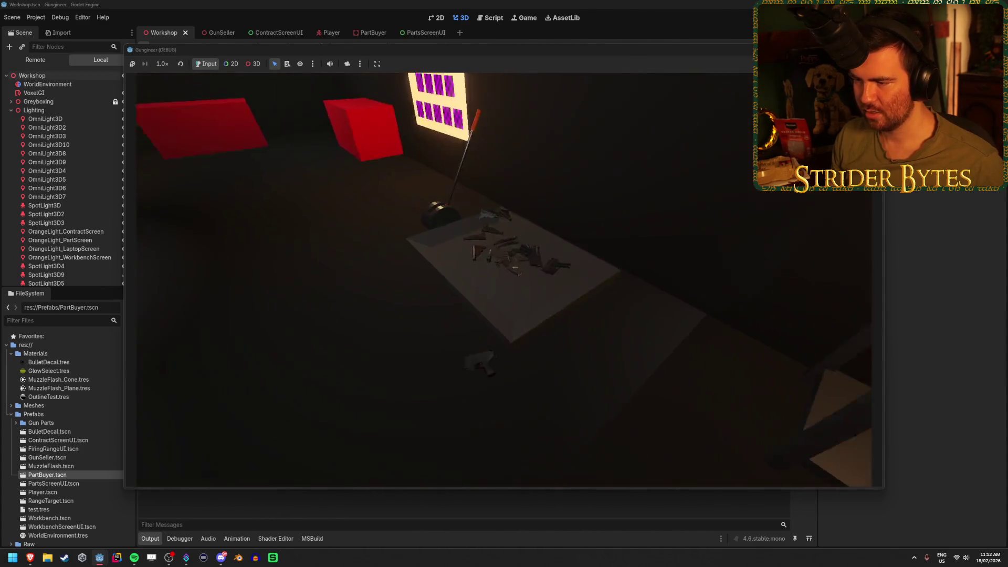
{"action": "left_click", "coordinate": [503, 279]}
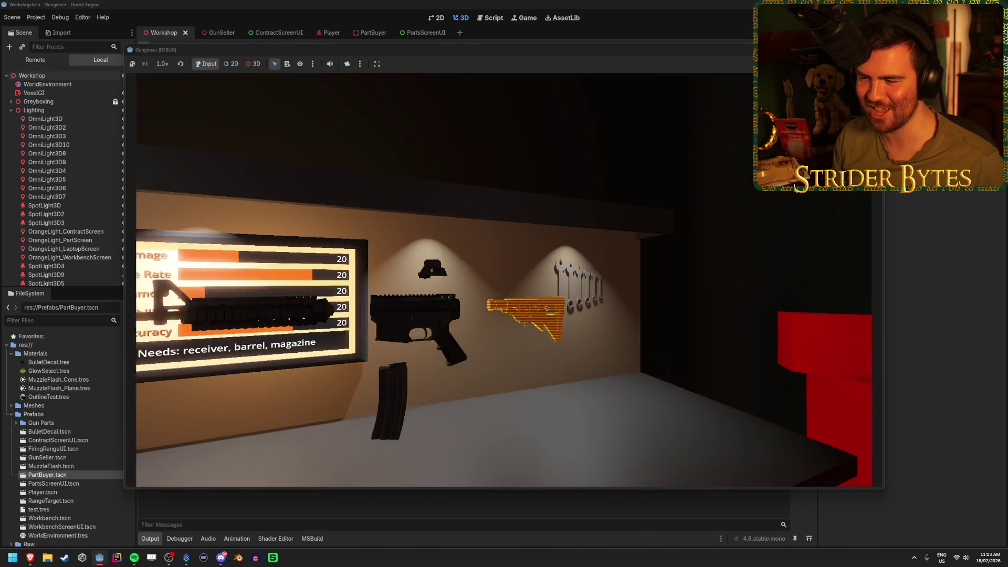
- Attach the barrel to the receiver, take the finished rifle, and fire it down the range
{"action": "left_click", "coordinate": [504, 280]}
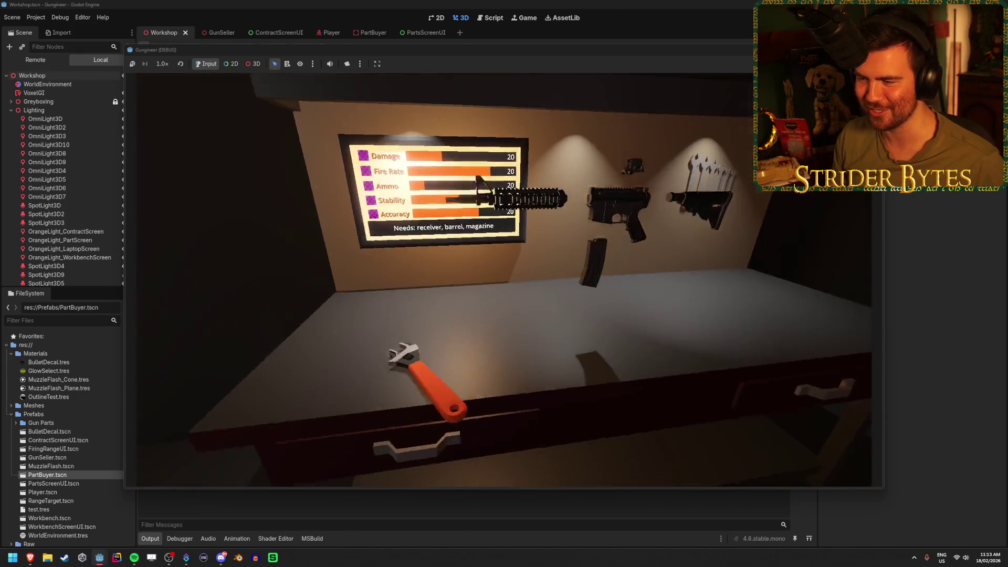
{"action": "key", "text": "e"}
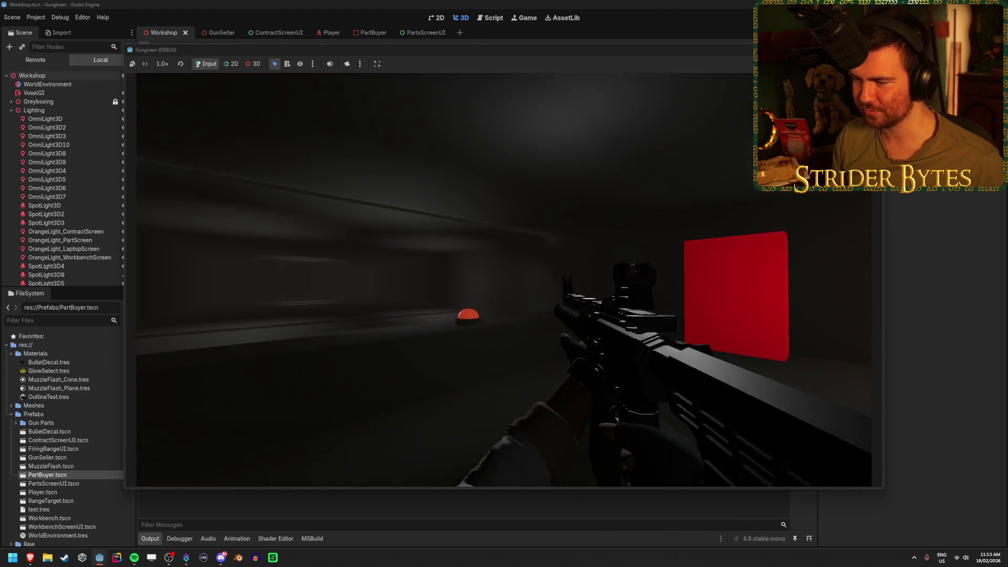
{"action": "left_click", "coordinate": [504, 279]}
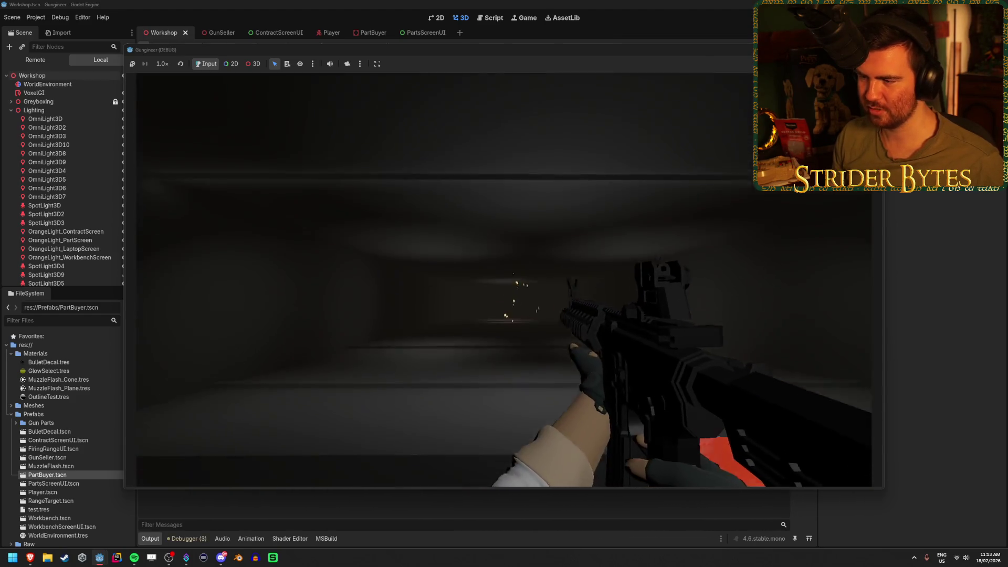
{"action": "left_click", "coordinate": [504, 279]}
{"action": "left_click", "coordinate": [504, 279]}
{"action": "left_click", "coordinate": [504, 279]}
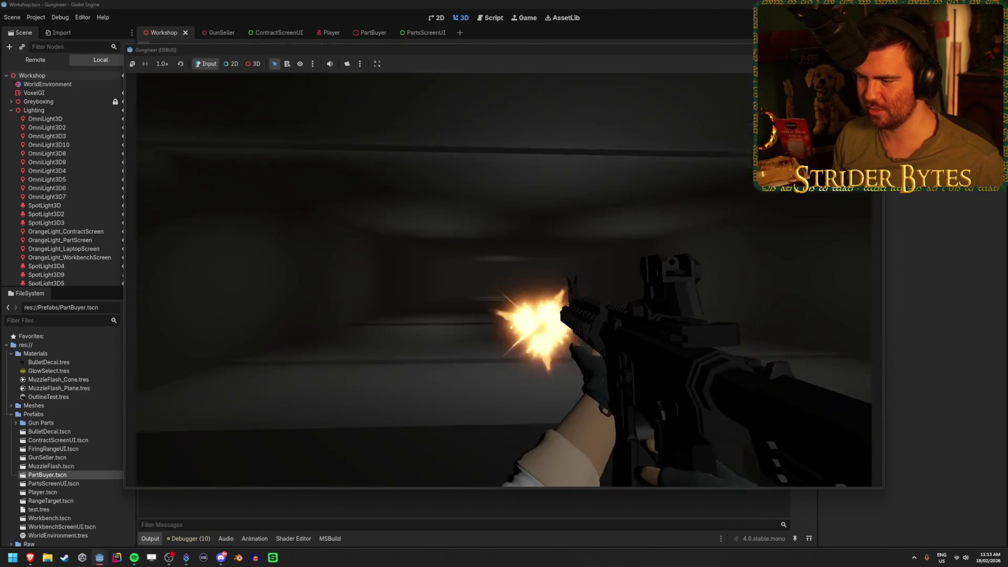
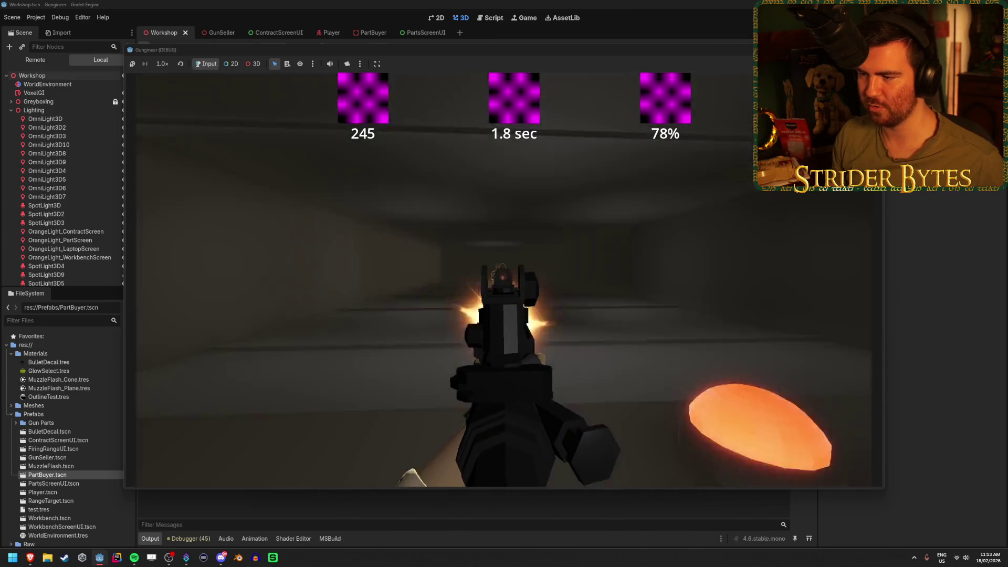
- Fire at the range target and reload with R, pushing the score to 277
{"action": "left_click_drag", "start_coordinate": [504, 284], "coordinate": [504, 283]}
{"action": "key", "text": "r"}
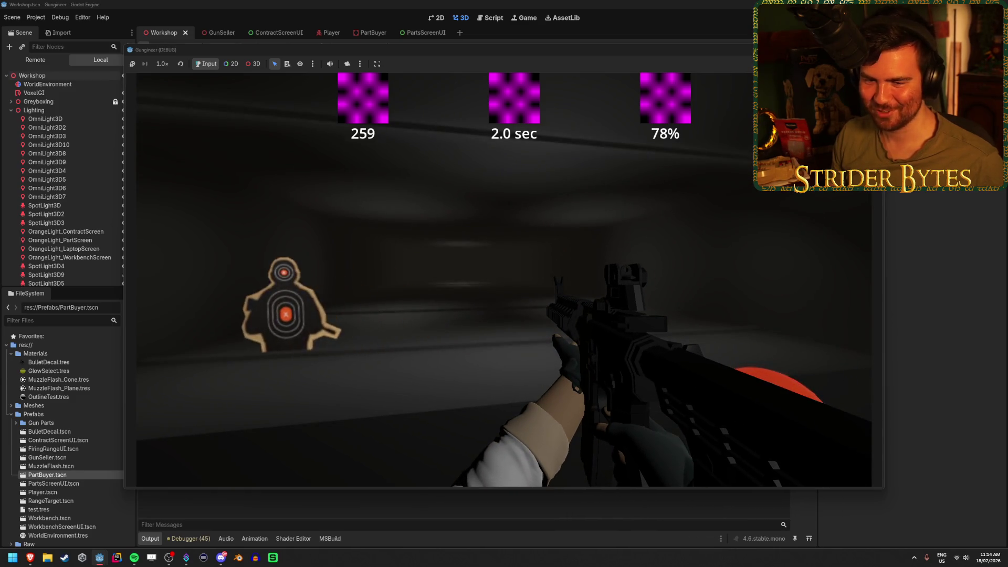
{"action": "left_click", "coordinate": [504, 279]}
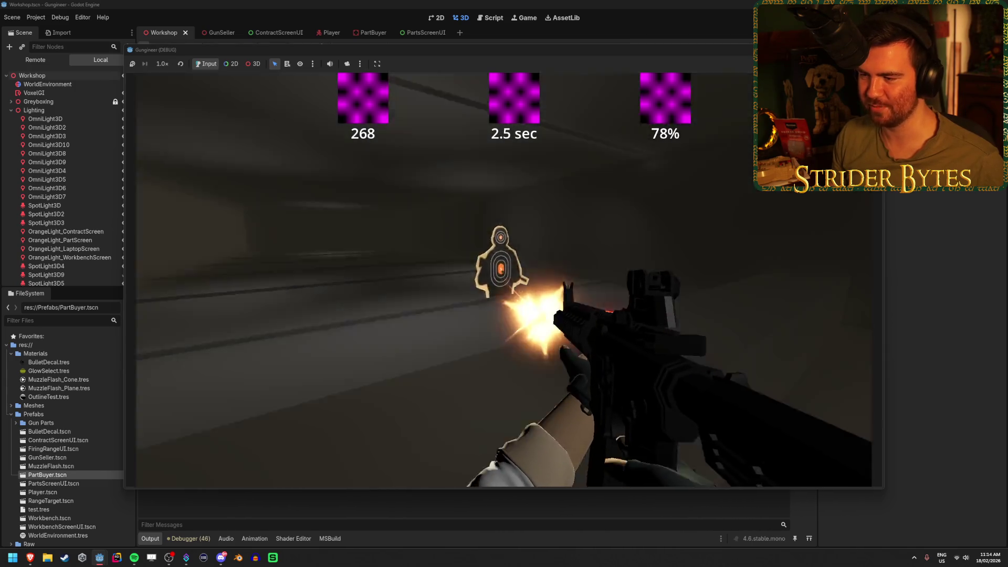
{"action": "left_click_drag", "start_coordinate": [504, 283], "coordinate": [504, 283]}
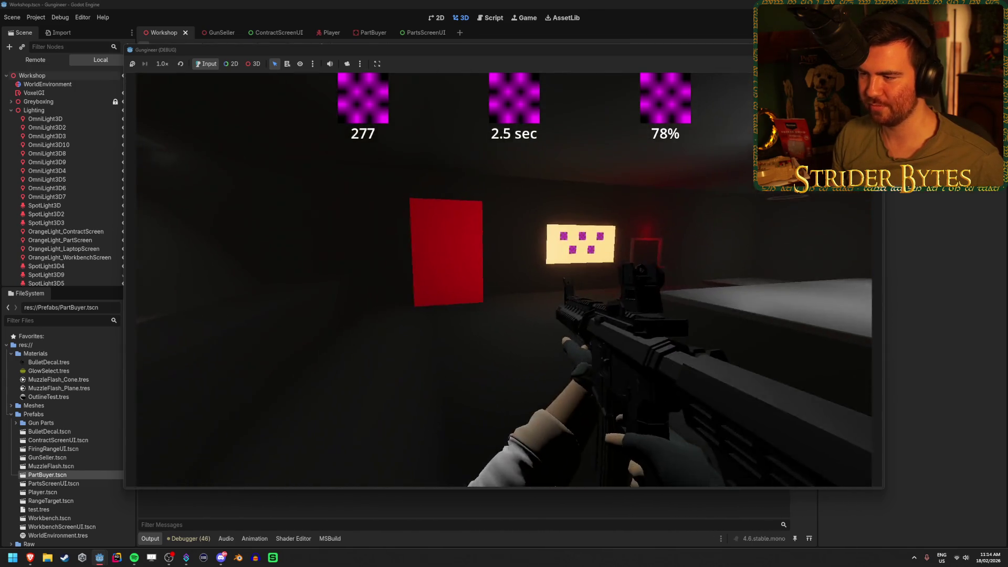
- Walk around the yellow target board, its COST sign and the large workbench table
{"action": "key", "text": "w"}
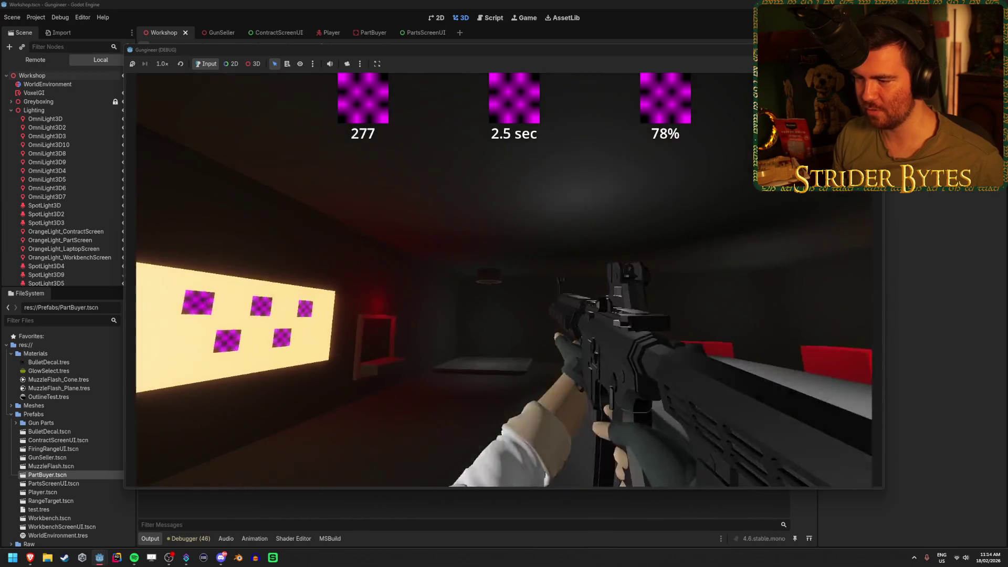
{"action": "key", "text": "w"}
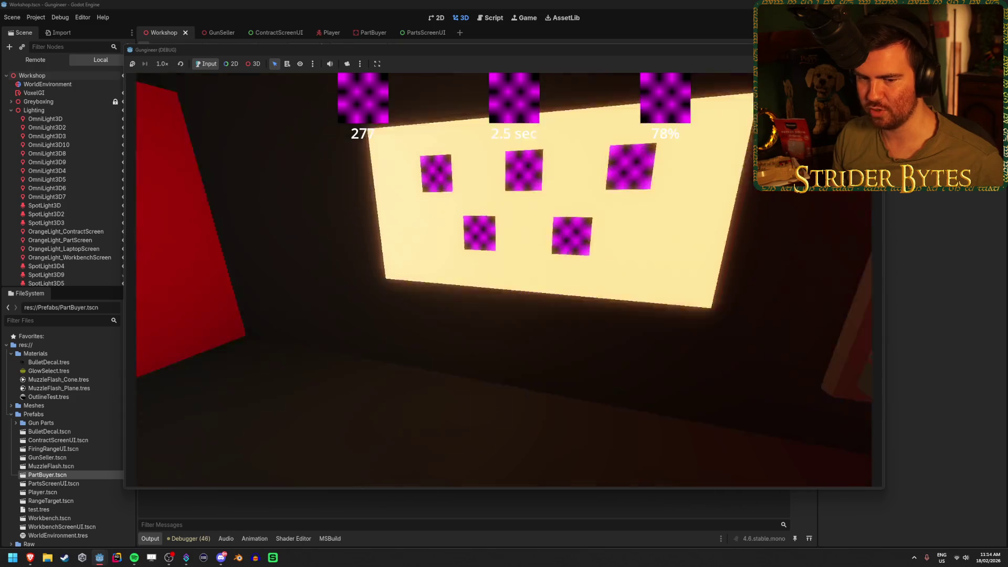
{"action": "key", "text": "s"}
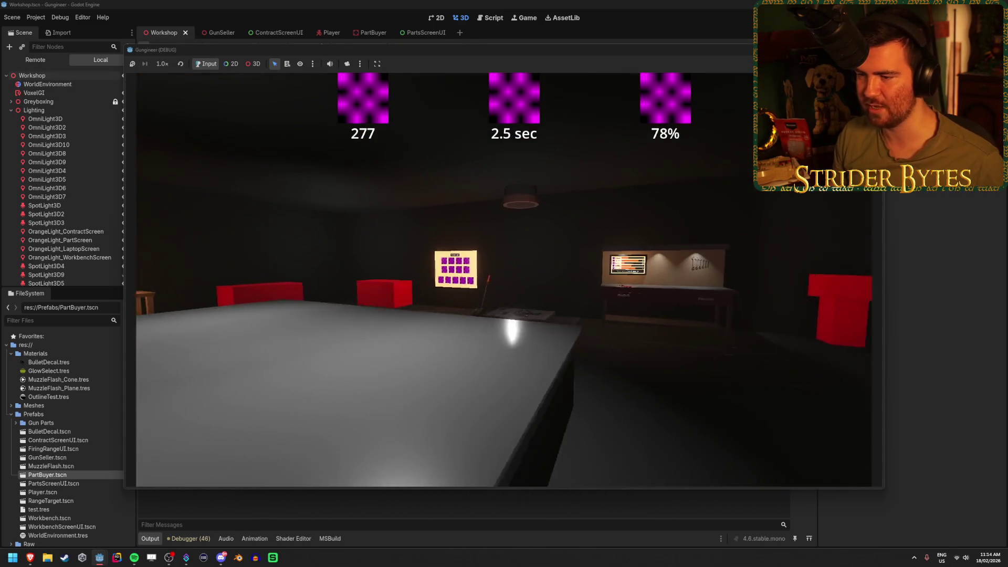
{"action": "key", "text": "w"}
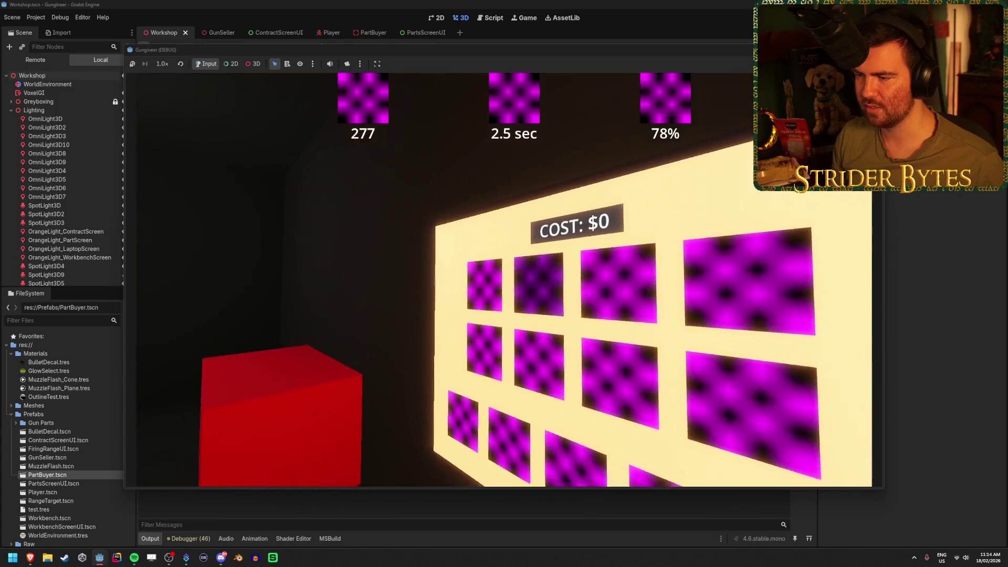
{"action": "key", "text": "s"}
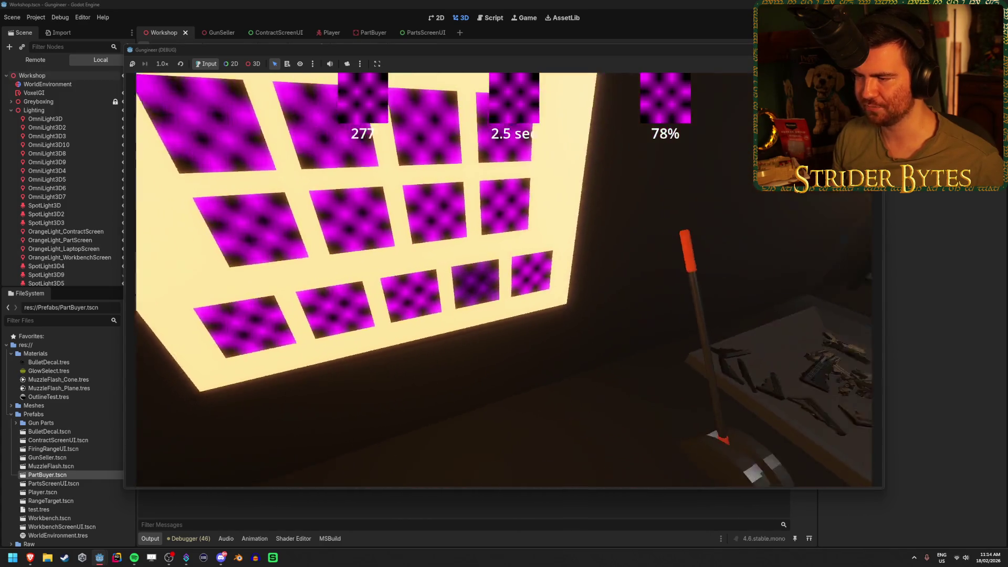
{"action": "key", "text": "a"}
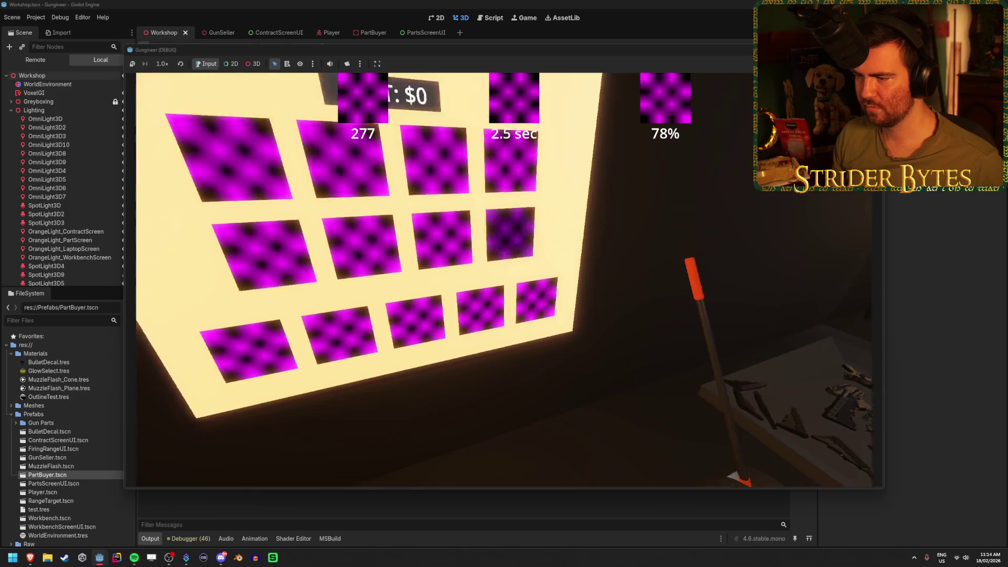
{"action": "key", "text": "s"}
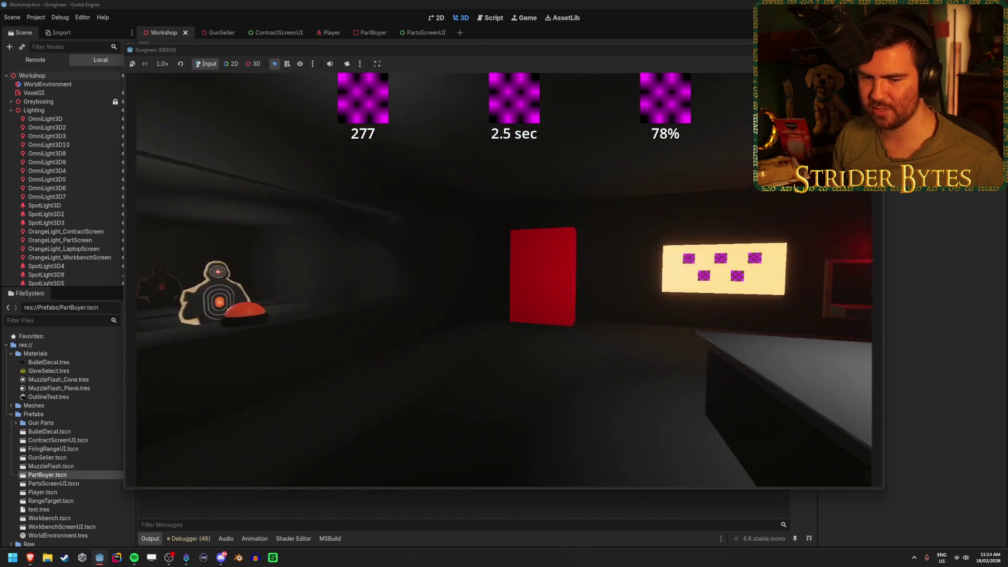
{"action": "key", "text": "s"}
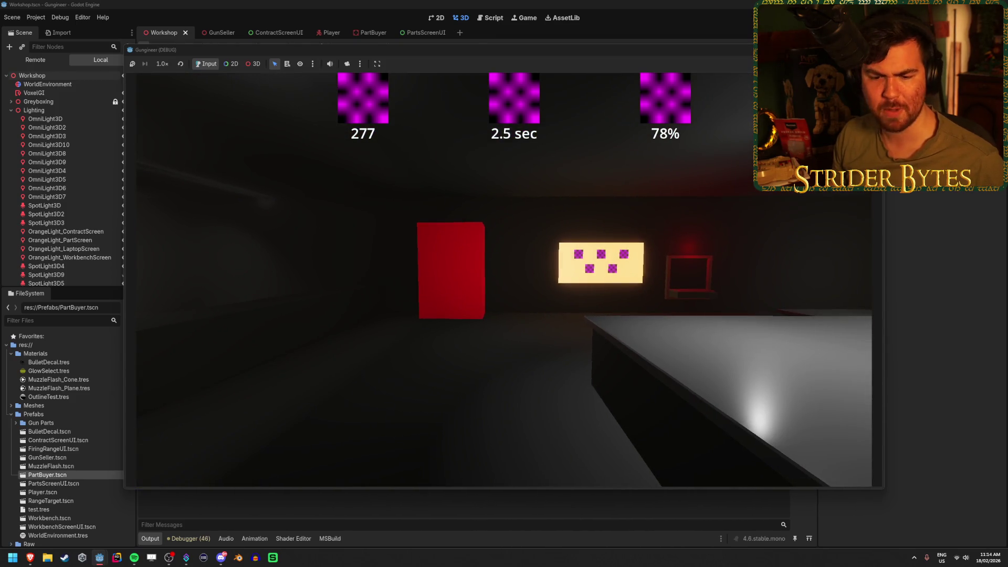
{"action": "key", "text": "s"}
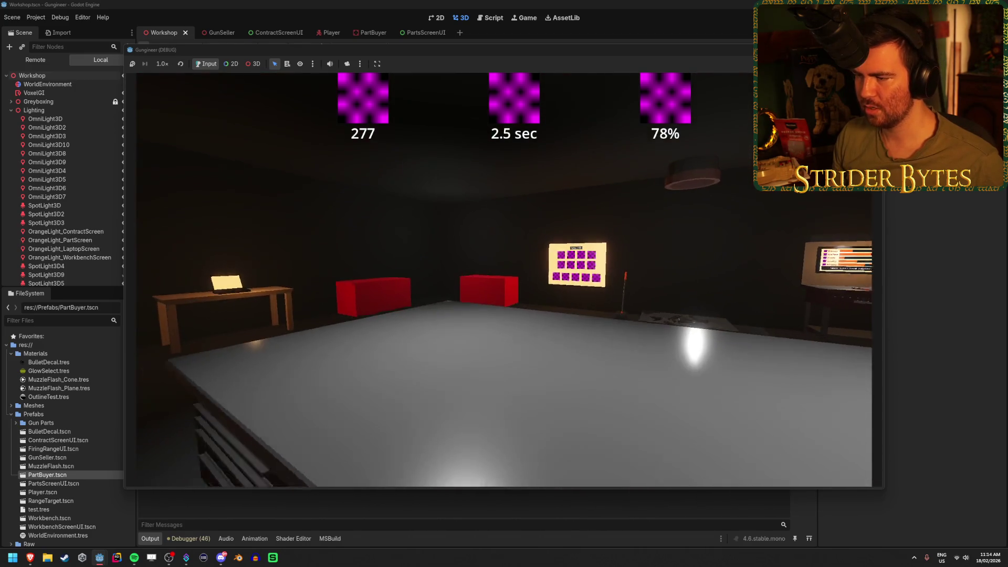
{"action": "key", "text": "w"}
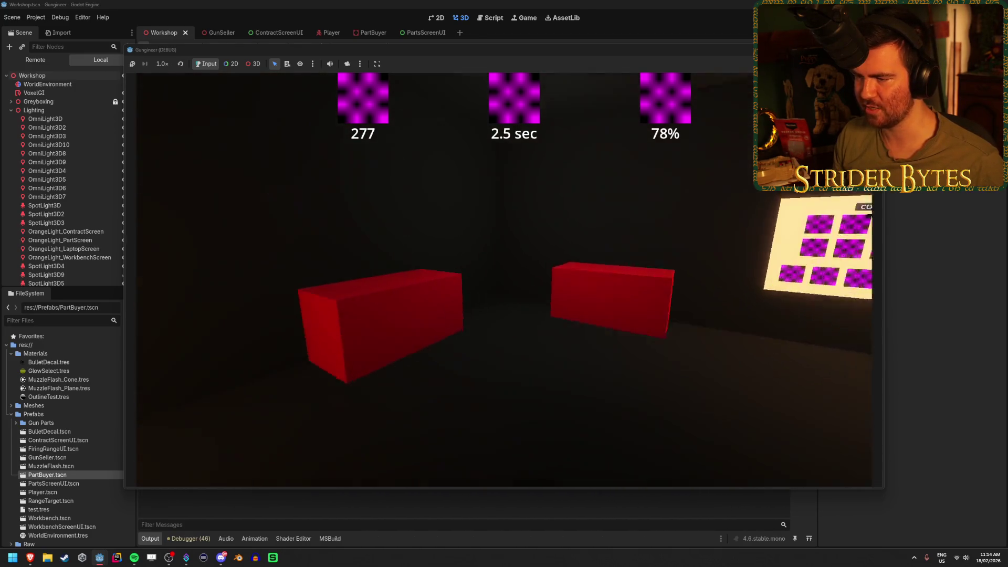
{"action": "key", "text": "w"}
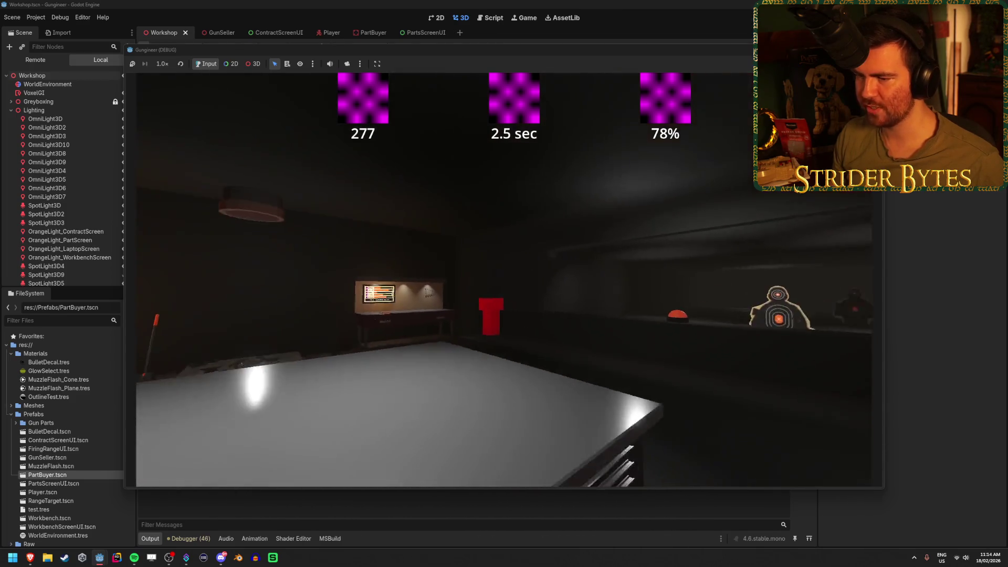
{"action": "key", "text": "w"}
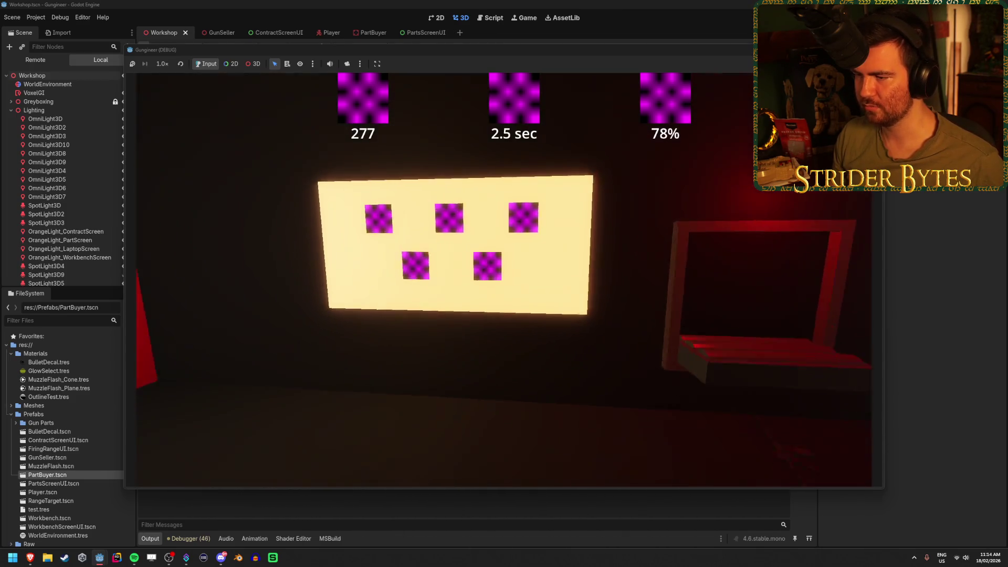
- Study the contract screen's REQUIREMENTS and CONTRACT PRICE panels, then stop the game with F8
{"action": "key", "text": "e"}
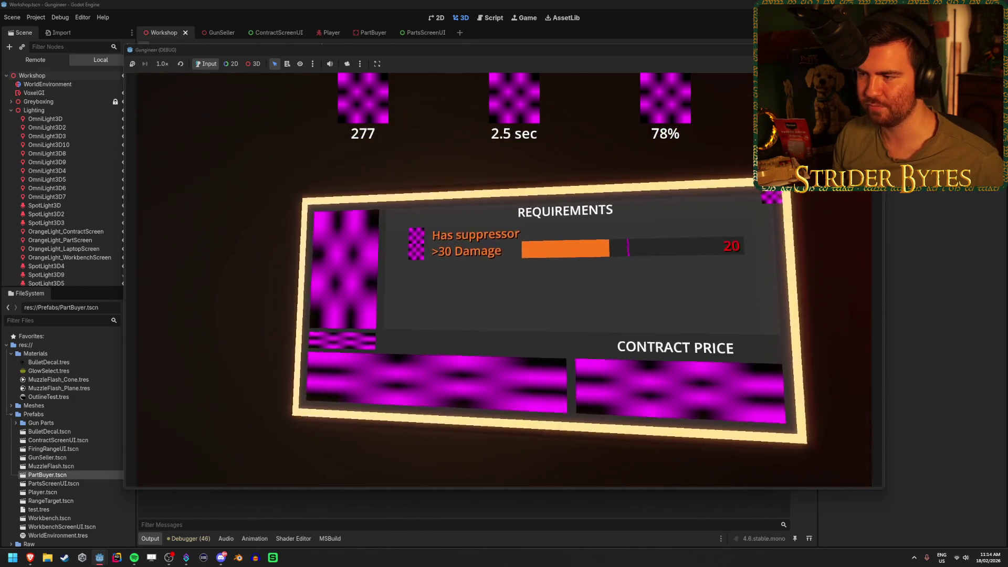
{"action": "key", "text": "w"}
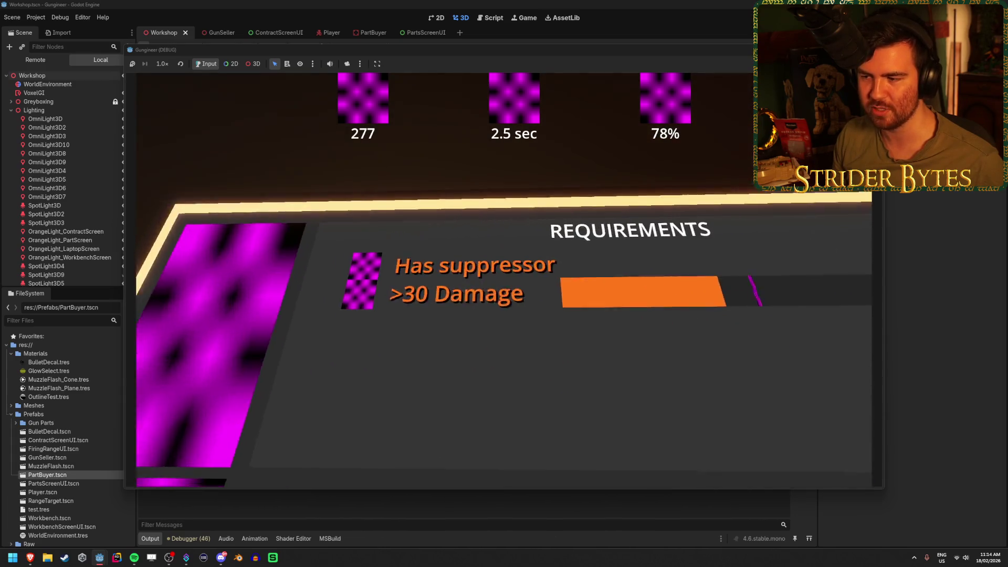
{"action": "key", "text": "s"}
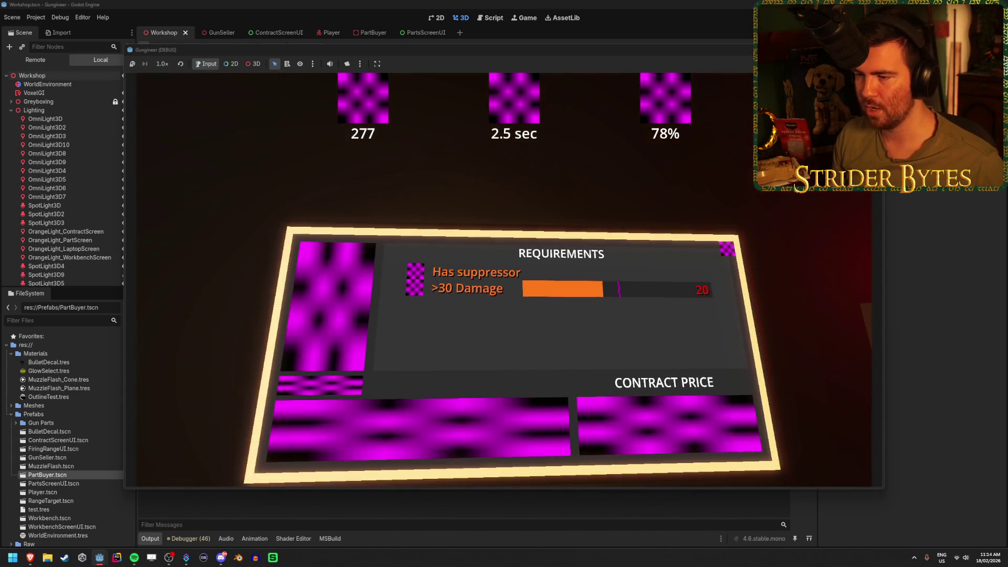
{"action": "key", "text": "w"}
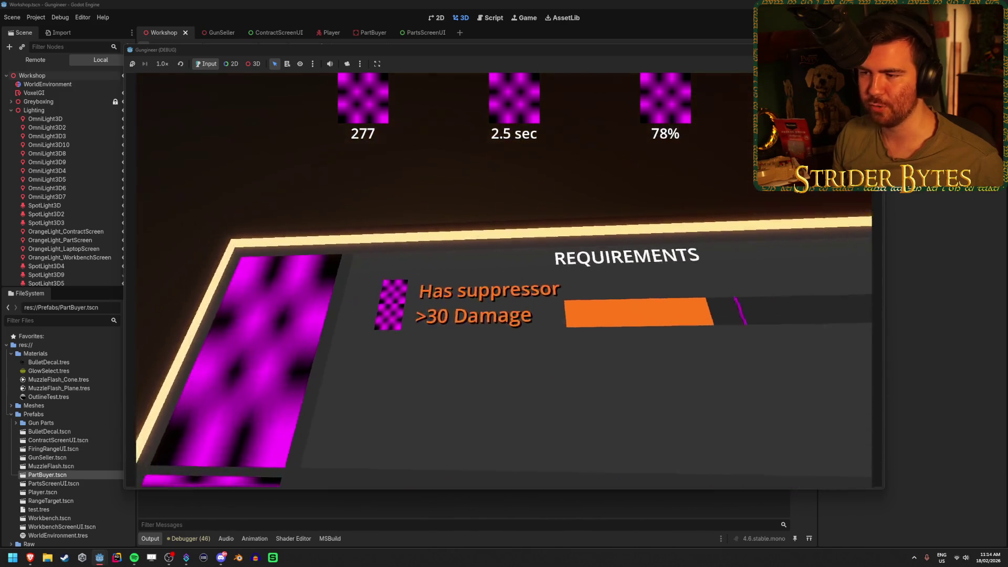
{"action": "key", "text": "d"}
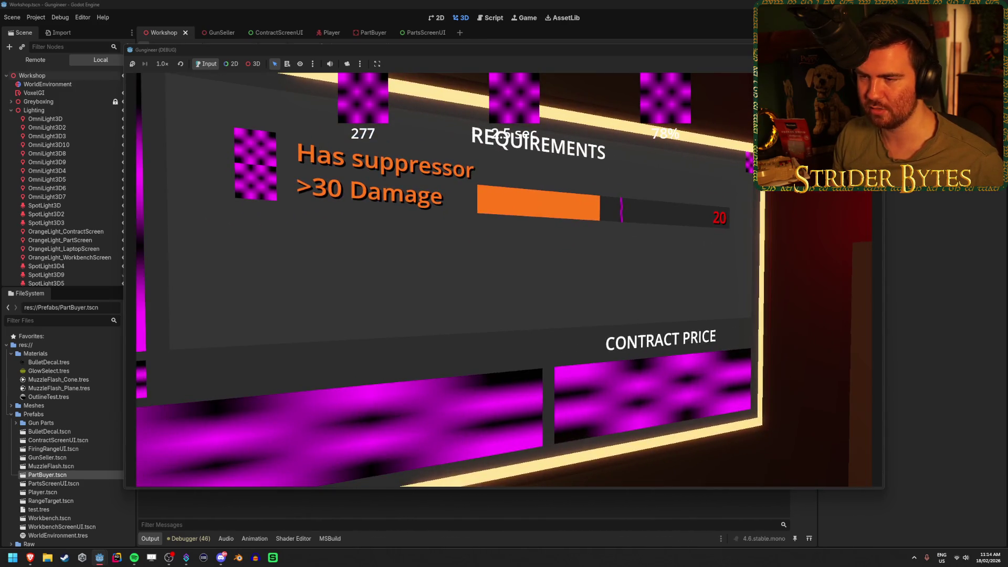
{"action": "key", "text": "s"}
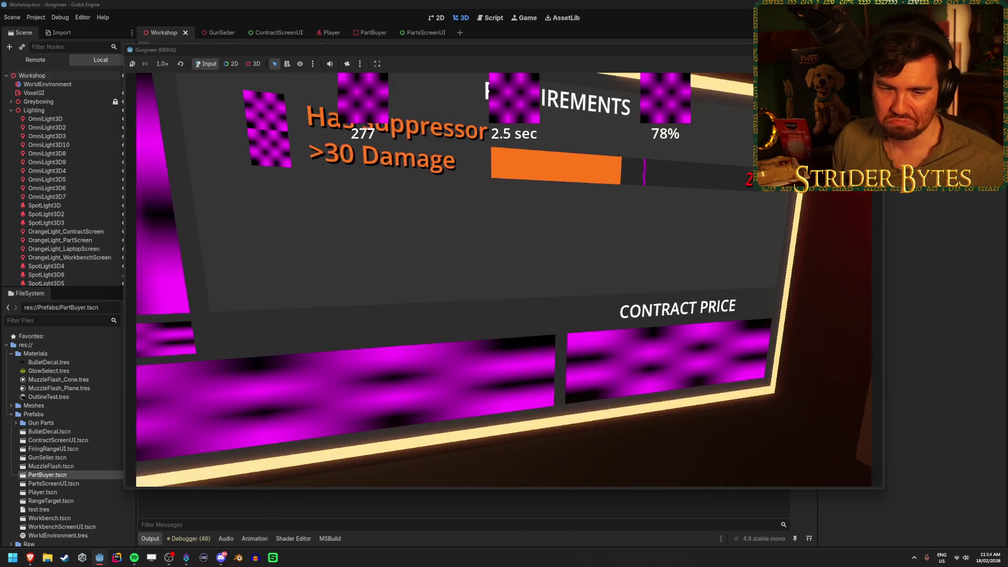
{"action": "key", "text": "s"}
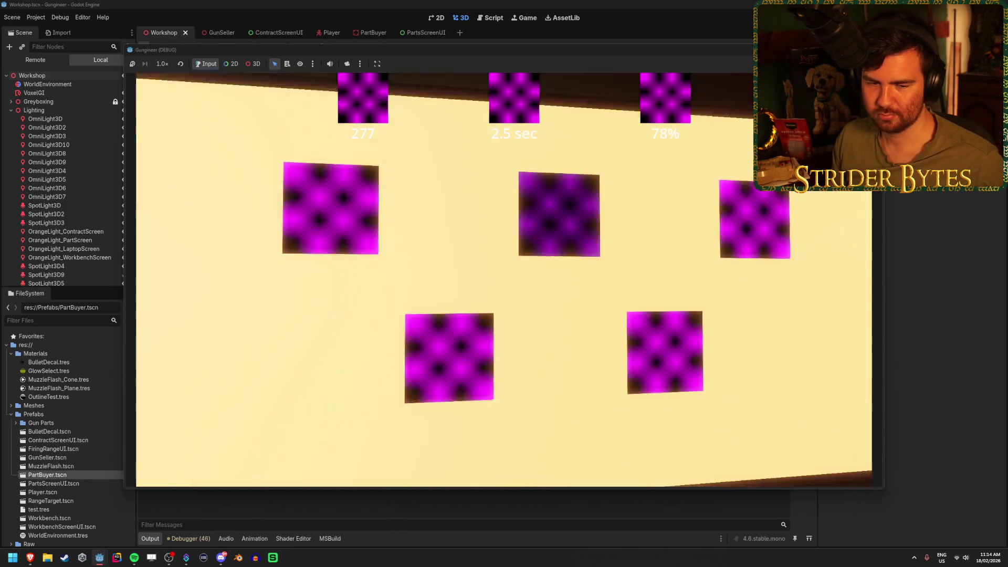
{"action": "key", "text": "s"}
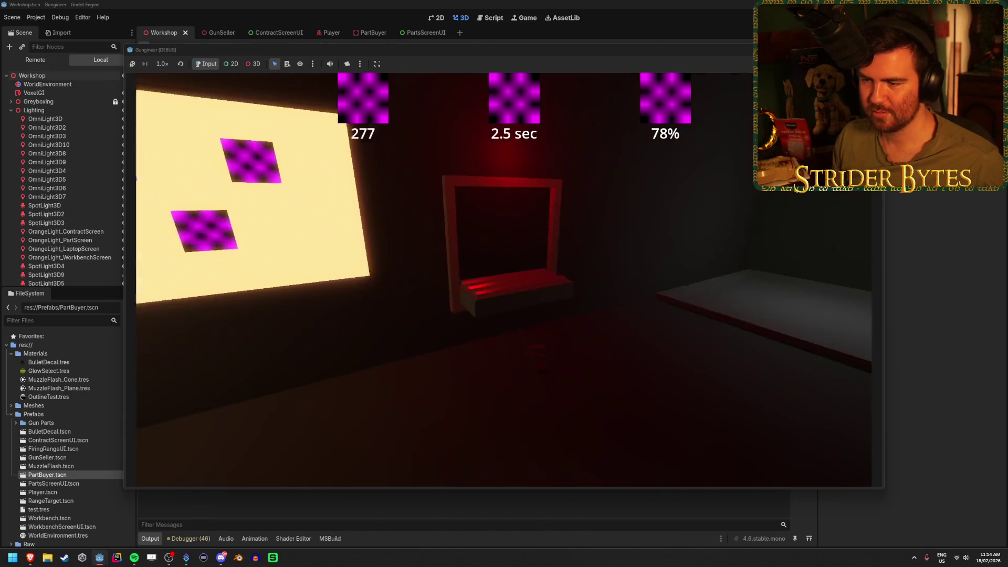
{"action": "key", "text": "s"}
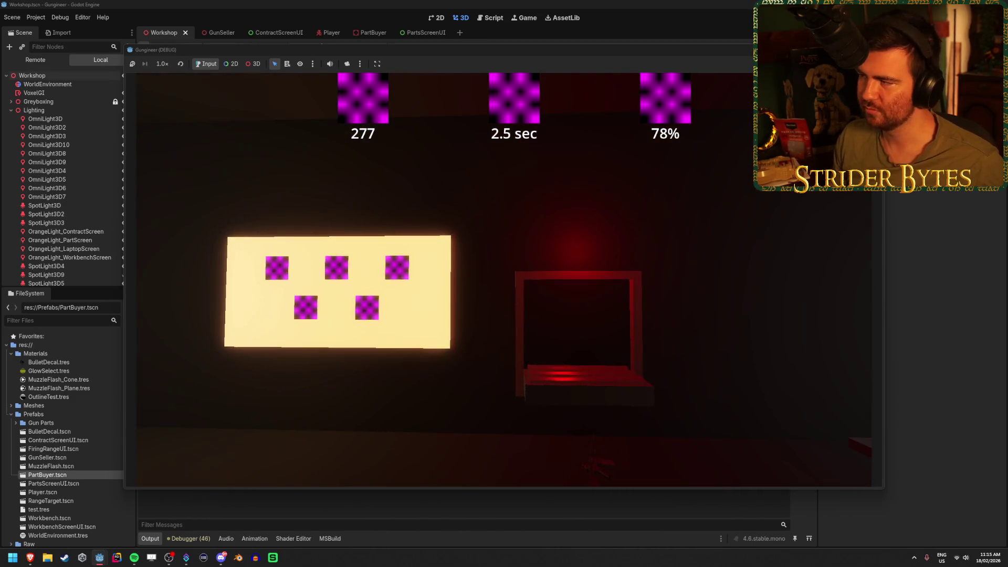
{"action": "key", "text": "F8"}
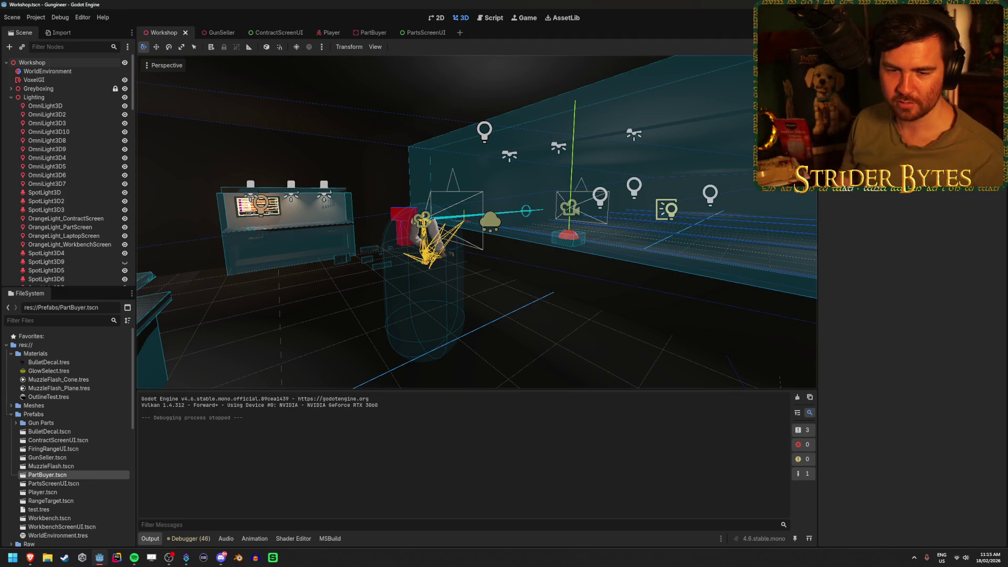
{"action": "key", "text": "alt+Tab"}
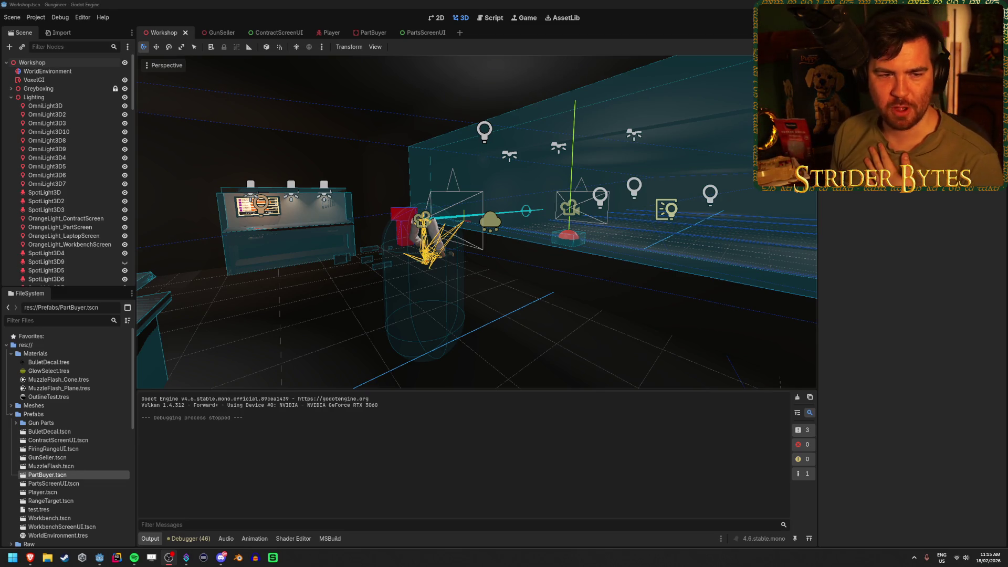
{"action": "key", "text": "alt+Tab"}
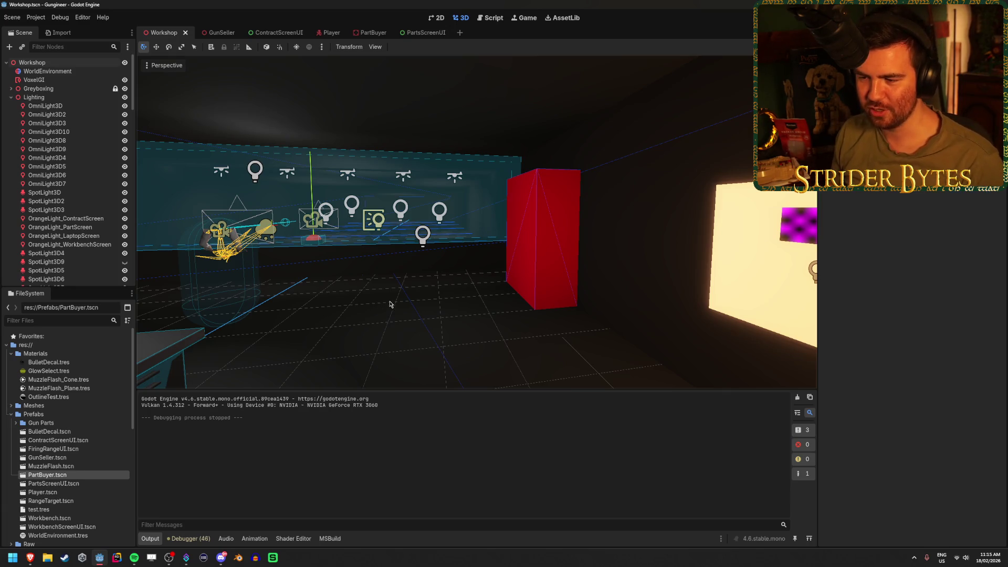
{"action": "left_click_drag", "start_coordinate": [398, 305], "coordinate": [269, 254]}
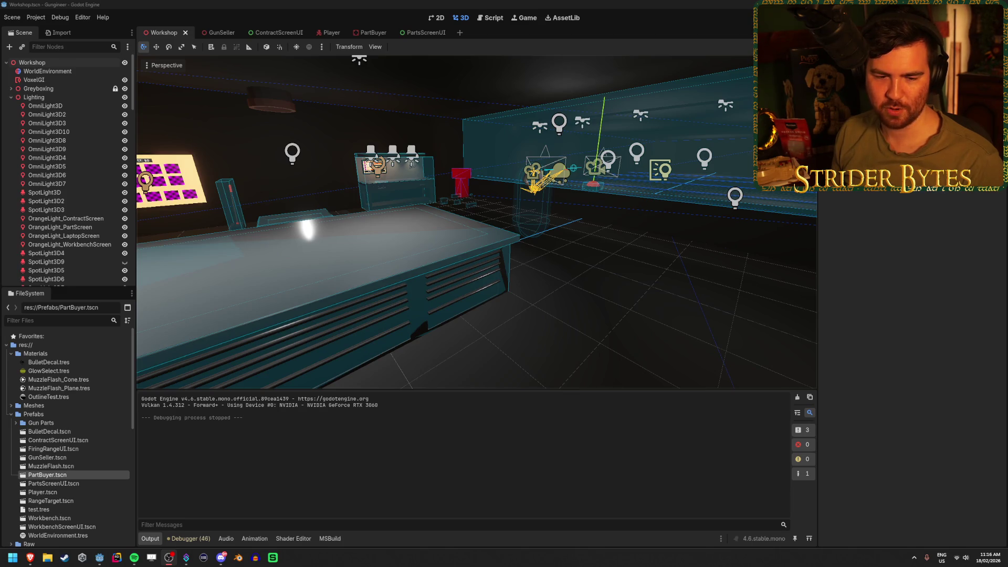
{"action": "right_click", "coordinate": [523, 293]}
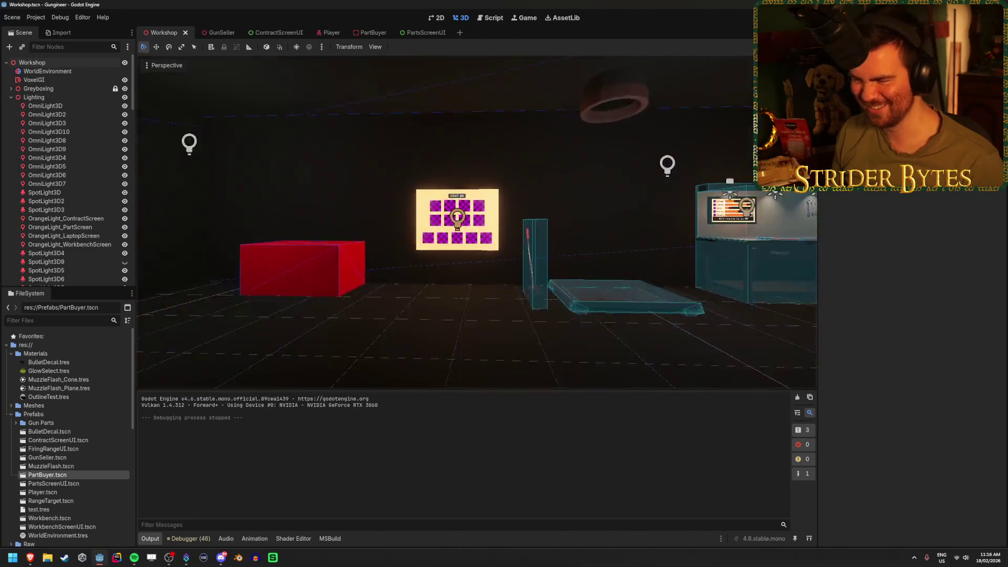
{"action": "key", "text": "alt+Tab"}
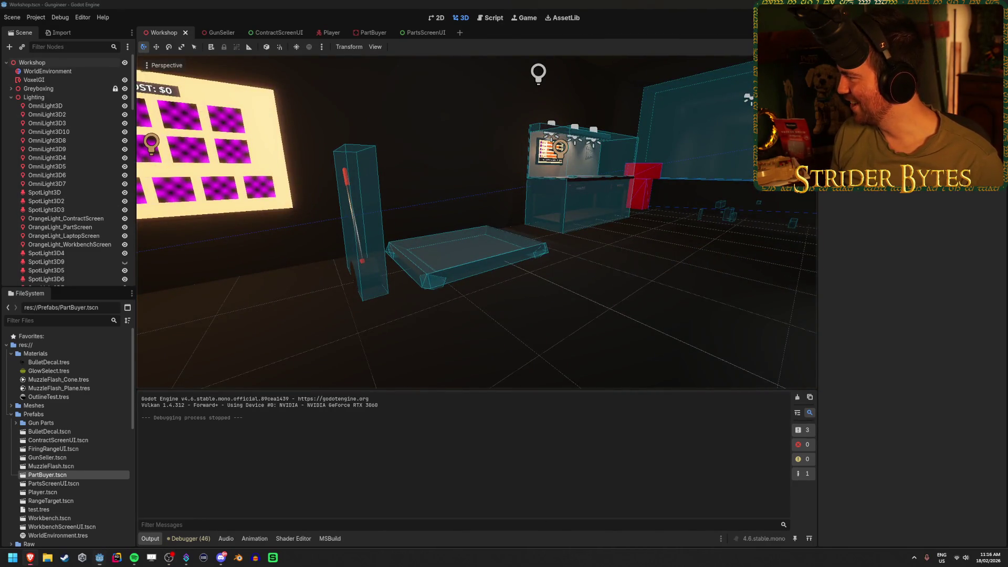
{"action": "key", "text": "alt+Tab"}
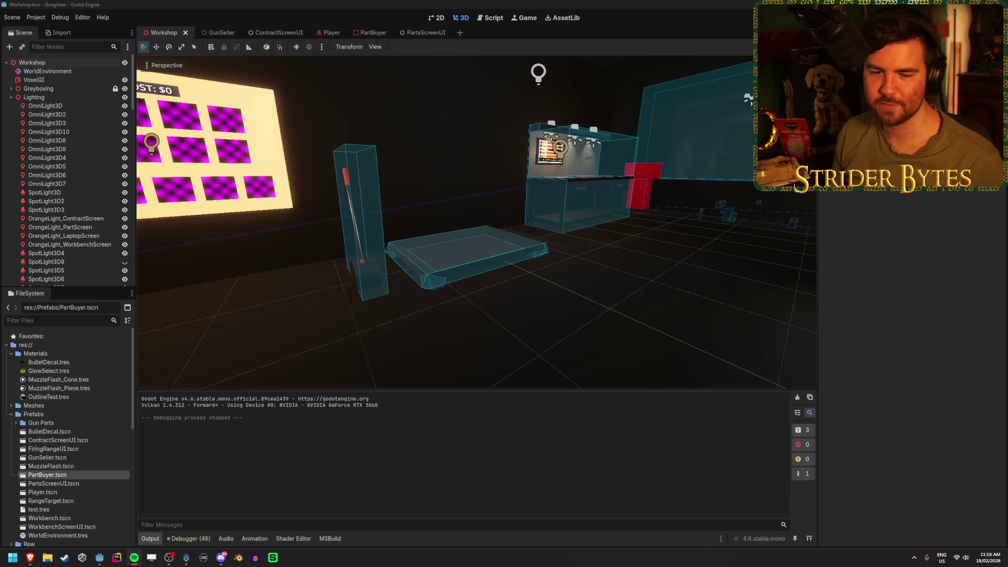
{"action": "left_click", "coordinate": [354, 3]}
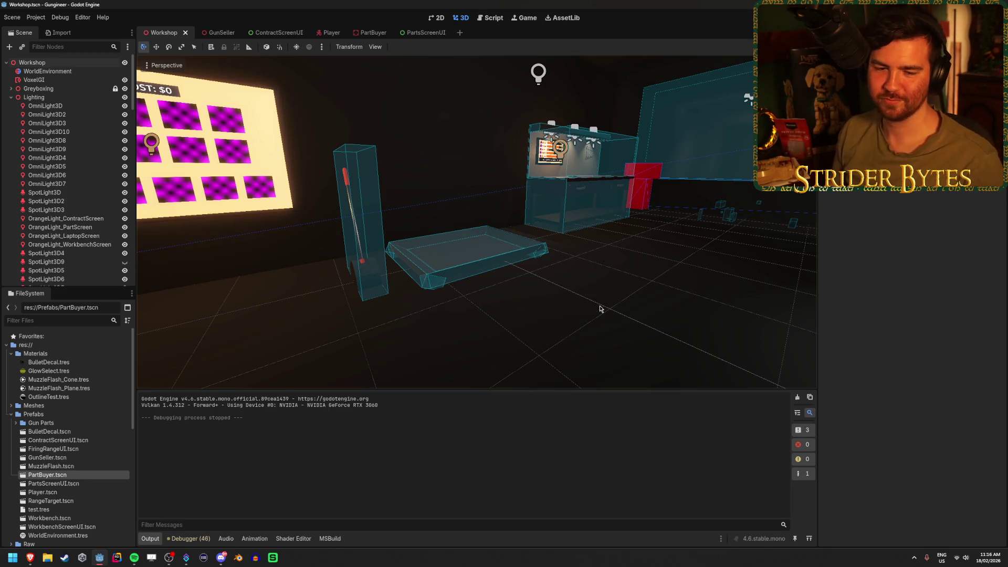
{"action": "mouse_move", "coordinate": [598, 308]}
{"action": "left_mouse_down"}
{"action": "mouse_move", "coordinate": [504, 326]}
{"action": "mouse_move", "coordinate": [314, 163]}
{"action": "left_mouse_up"}
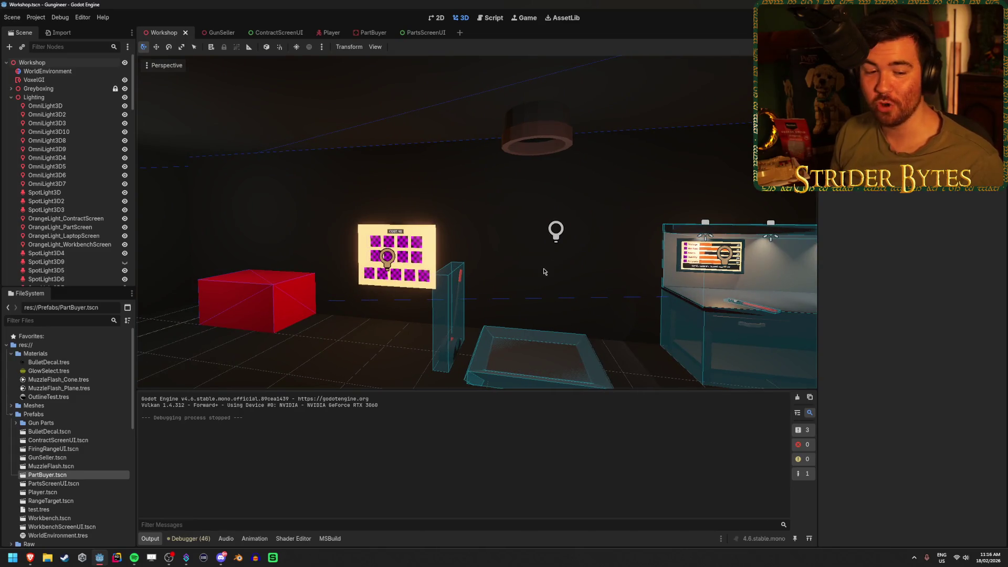
{"action": "mouse_move", "coordinate": [569, 250]}
{"action": "left_mouse_down"}
{"action": "mouse_move", "coordinate": [464, 207]}
{"action": "mouse_move", "coordinate": [445, 122]}
{"action": "left_mouse_up"}
{"action": "left_click_drag", "start_coordinate": [434, 325], "coordinate": [525, 340]}
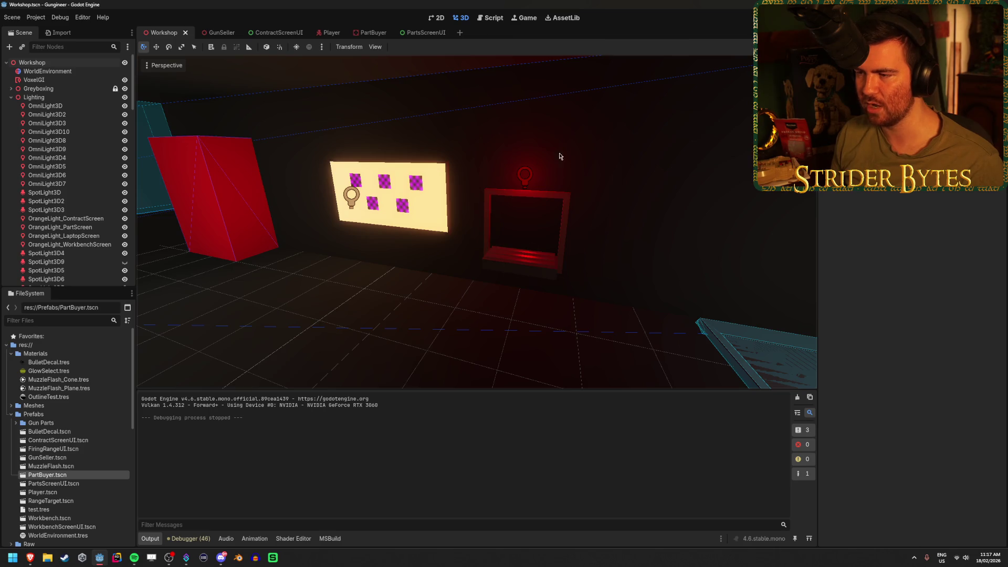
{"action": "left_click_drag", "start_coordinate": [492, 279], "coordinate": [341, 196]}
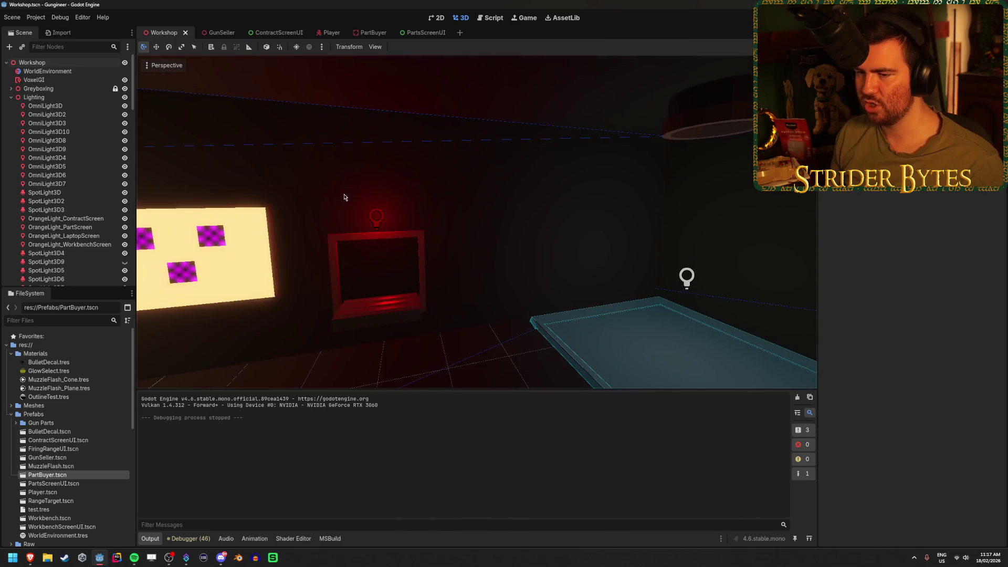
{"action": "key", "text": "ctrl+s"}
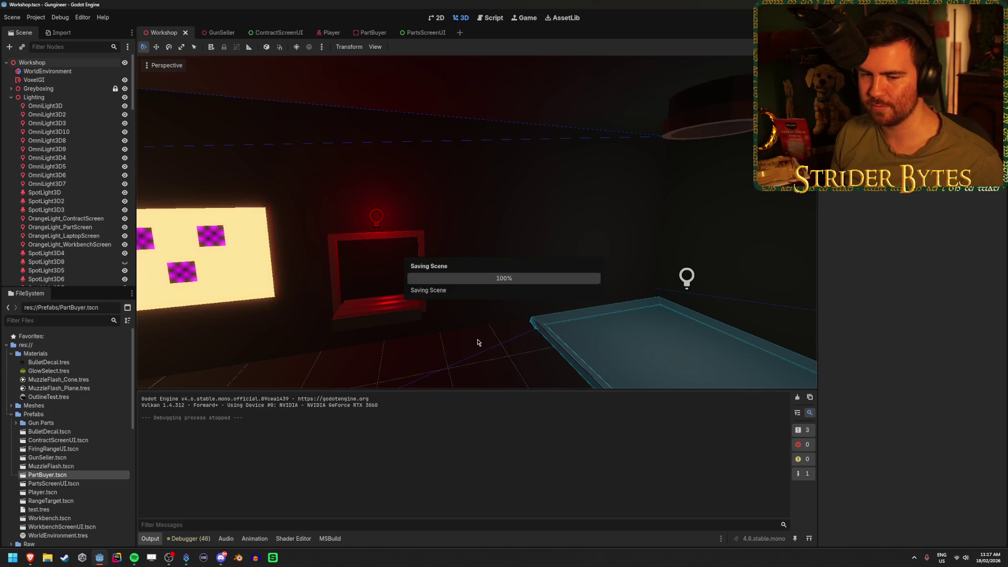
{"action": "mouse_move", "coordinate": [474, 337]}
{"action": "left_mouse_down"}
{"action": "mouse_move", "coordinate": [483, 287]}
{"action": "mouse_move", "coordinate": [380, 267]}
{"action": "left_mouse_up"}
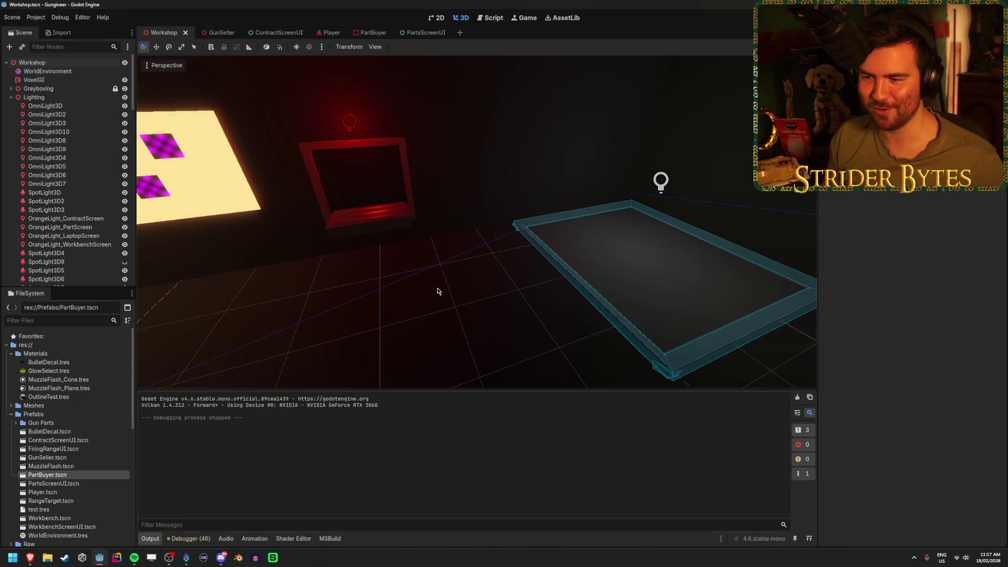
{"action": "key", "text": "ctrl+s"}
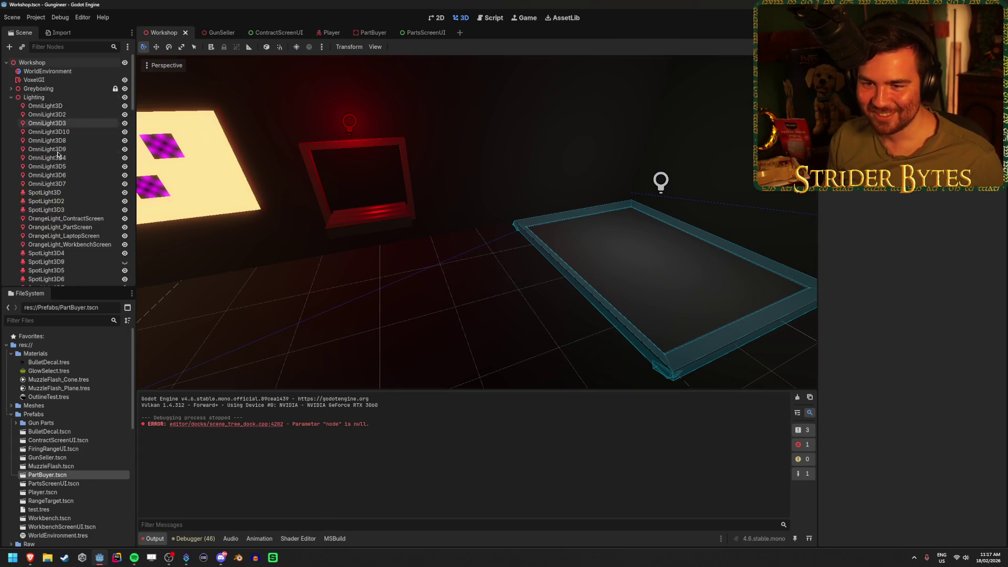
- Check the Workshop lights, then cut OmniLight3D out of the GunSeller scene
{"action": "scroll", "coordinate": [54, 150], "scroll_direction": "down", "scroll_amount": 5}
{"action": "left_click", "coordinate": [48, 202]}
{"action": "left_click", "coordinate": [66, 124]}
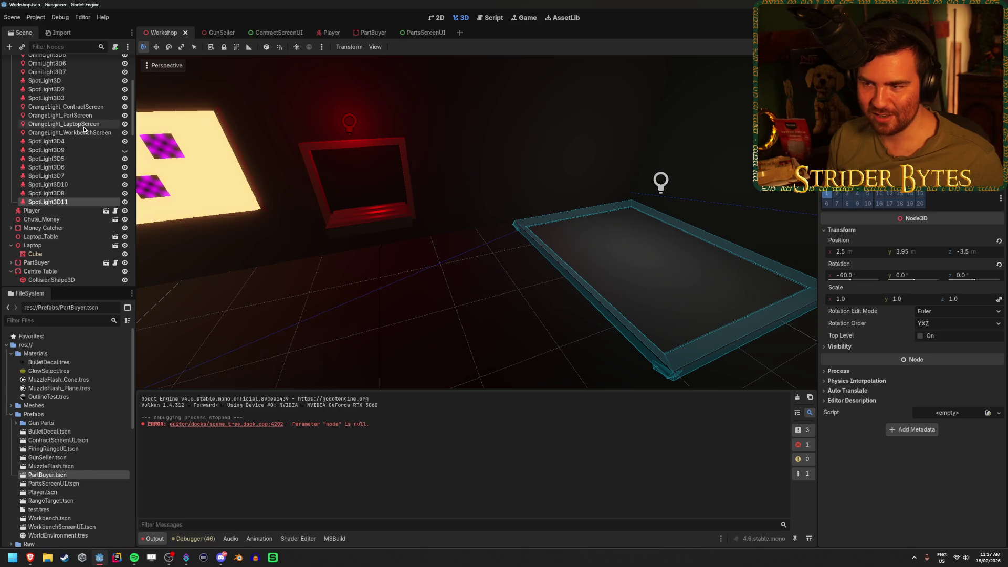
{"action": "left_click", "coordinate": [368, 33]}
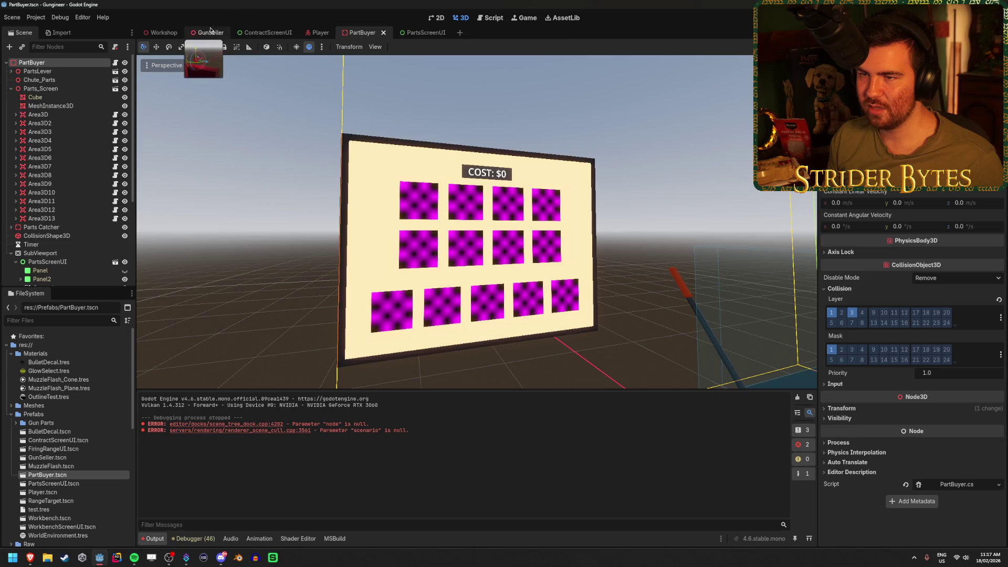
{"action": "left_click", "coordinate": [210, 32]}
{"action": "left_click", "coordinate": [63, 150]}
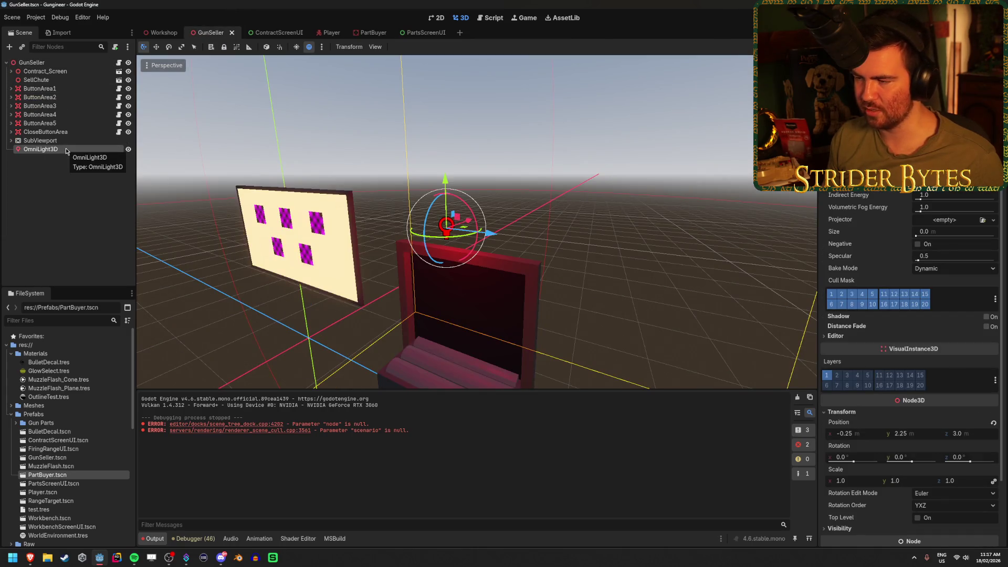
{"action": "double_click", "coordinate": [67, 150]}
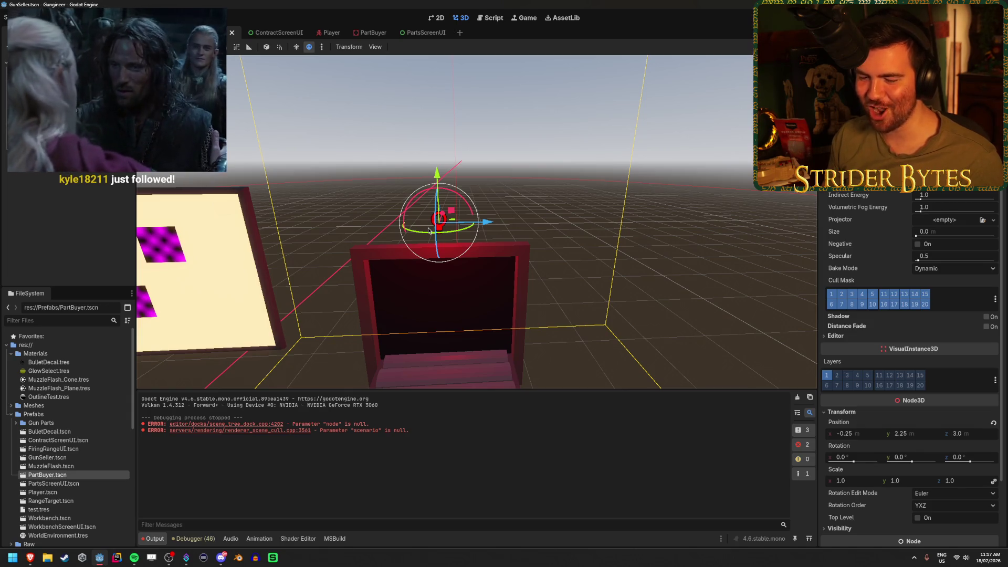
{"action": "left_click_drag", "start_coordinate": [428, 231], "coordinate": [616, 227]}
{"action": "key", "text": "ctrl+x"}
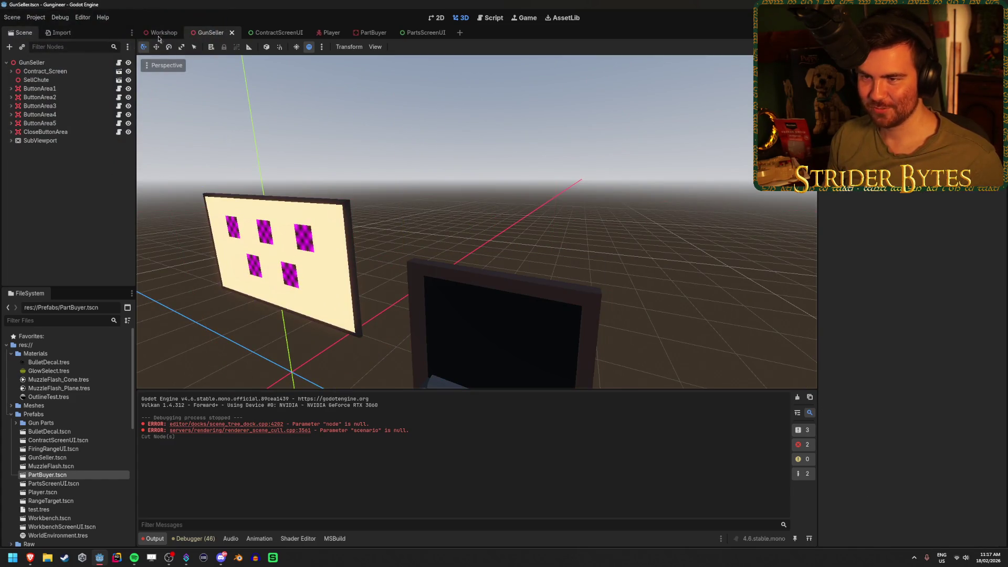
- Paste the OmniLight3D into the Workshop scene as a child of Lighting
{"action": "left_click", "coordinate": [158, 33]}
{"action": "left_click", "coordinate": [66, 97]}
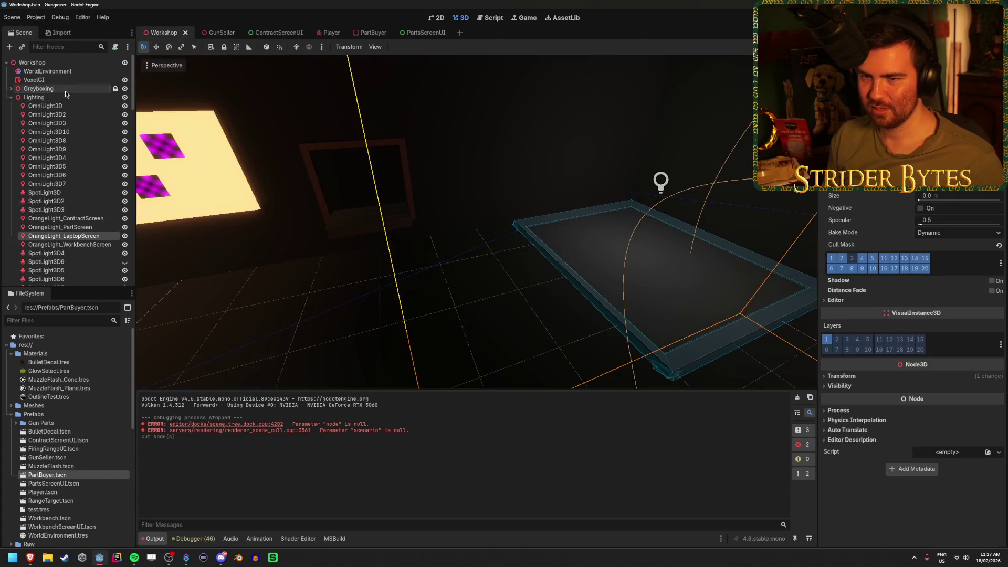
{"action": "key", "text": "ctrl+v"}
{"action": "key", "text": "f"}
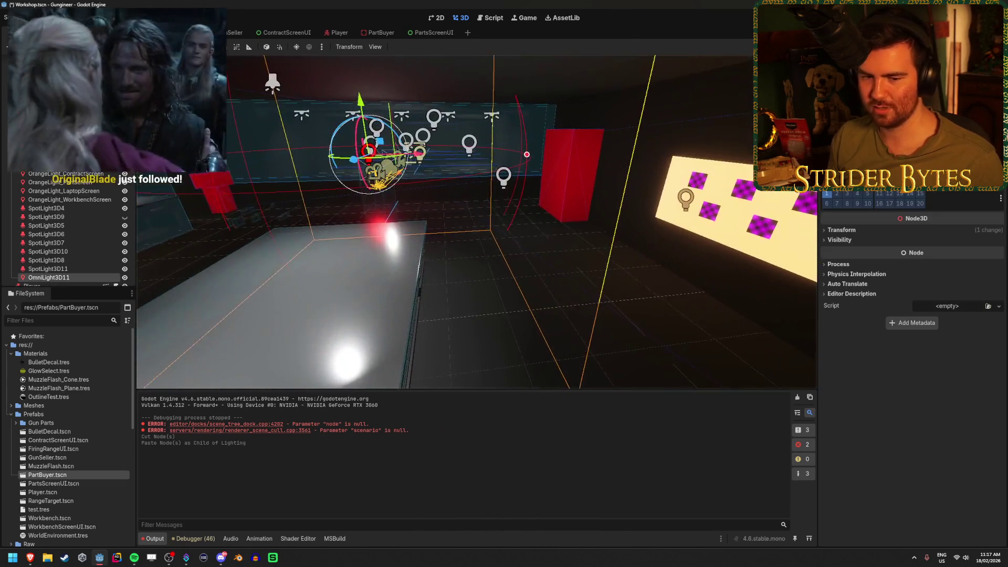
{"action": "left_click_drag", "start_coordinate": [522, 181], "coordinate": [480, 190]}
- Move the light 2.5 units along Z and up over the red-lit chute, then save Workshop
{"action": "mouse_move", "coordinate": [192, 231]}
{"action": "left_mouse_down"}
{"action": "mouse_move", "coordinate": [484, 264]}
{"action": "mouse_move", "coordinate": [722, 320]}
{"action": "left_mouse_up"}
{"action": "scroll", "coordinate": [525, 294], "scroll_direction": "down", "scroll_amount": 3}
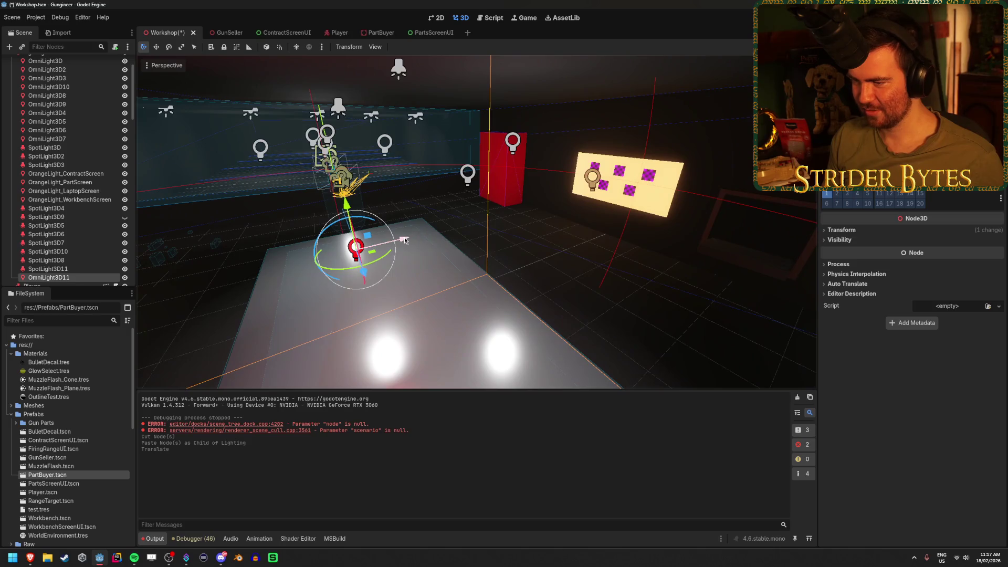
{"action": "mouse_move", "coordinate": [404, 240]}
{"action": "left_mouse_down"}
{"action": "mouse_move", "coordinate": [771, 173]}
{"action": "mouse_move", "coordinate": [759, 157]}
{"action": "mouse_move", "coordinate": [752, 168]}
{"action": "left_mouse_up"}
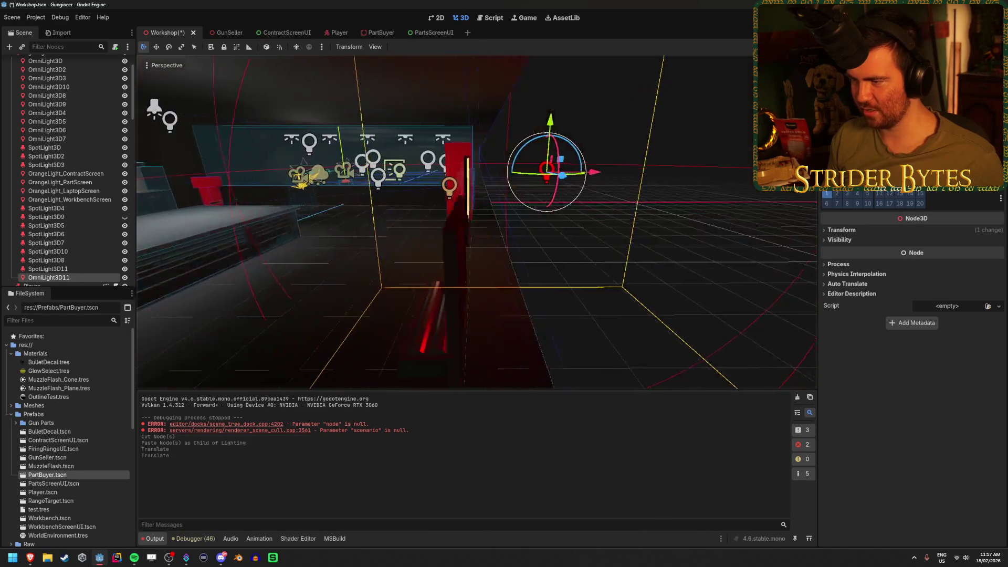
{"action": "mouse_move", "coordinate": [596, 175]}
{"action": "left_mouse_down"}
{"action": "mouse_move", "coordinate": [389, 178]}
{"action": "mouse_move", "coordinate": [513, 200]}
{"action": "left_mouse_up"}
{"action": "scroll", "coordinate": [367, 199], "scroll_direction": "up", "scroll_amount": 5}
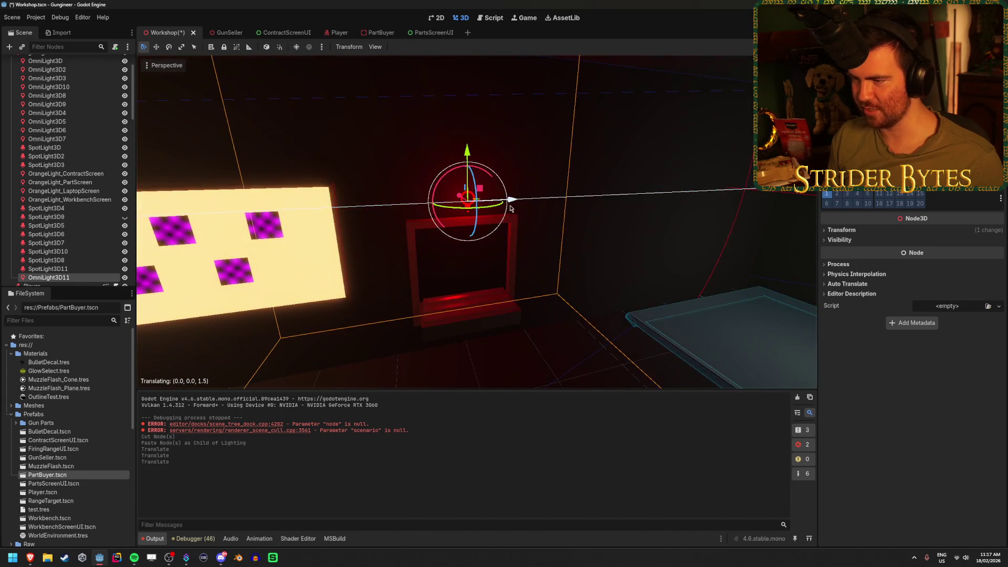
{"action": "left_click", "coordinate": [570, 339]}
{"action": "scroll", "coordinate": [479, 289], "scroll_direction": "down", "scroll_amount": 3}
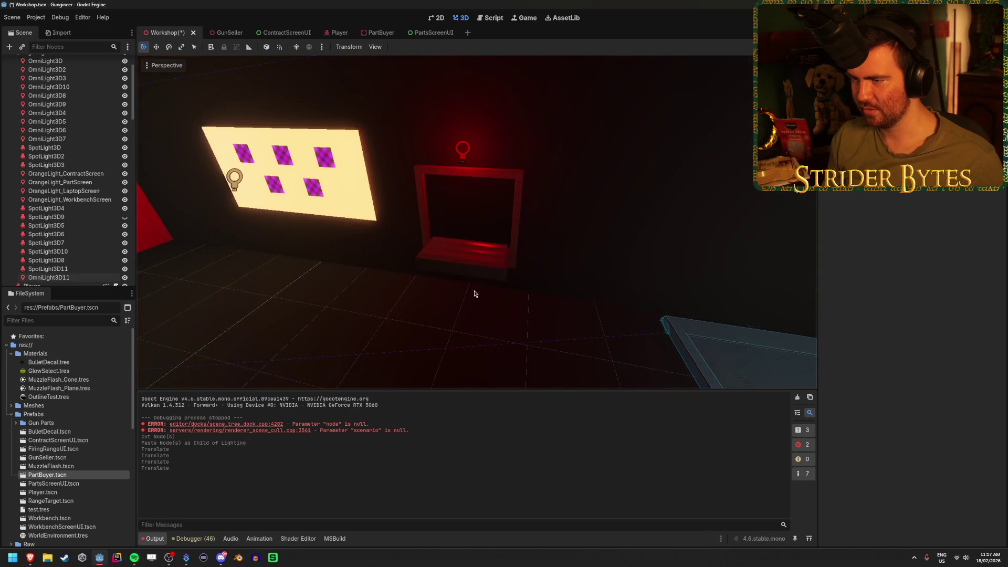
{"action": "mouse_move", "coordinate": [610, 326]}
{"action": "left_mouse_down"}
{"action": "mouse_move", "coordinate": [451, 319]}
{"action": "mouse_move", "coordinate": [470, 286]}
{"action": "mouse_move", "coordinate": [546, 288]}
{"action": "mouse_move", "coordinate": [502, 295]}
{"action": "left_mouse_up"}
{"action": "key", "text": "ctrl+s"}
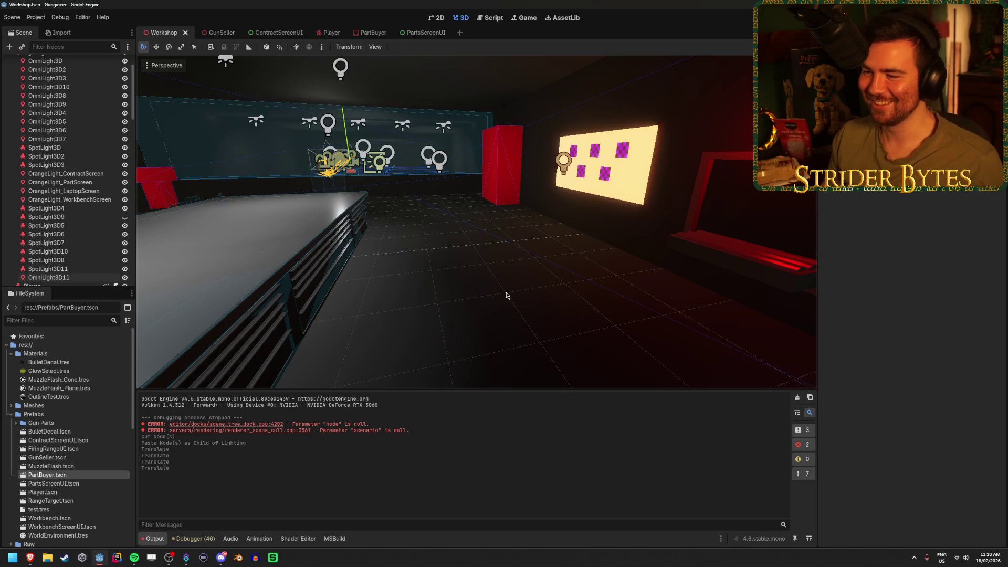
- Select OmniLight3D3 and fly the camera across the workshop toward the table and laptop
{"action": "mouse_move", "coordinate": [506, 295]}
{"action": "left_mouse_down"}
{"action": "mouse_move", "coordinate": [520, 295]}
{"action": "mouse_move", "coordinate": [505, 282]}
{"action": "mouse_move", "coordinate": [457, 283]}
{"action": "mouse_move", "coordinate": [543, 269]}
{"action": "left_mouse_up"}
{"action": "left_click", "coordinate": [484, 282]}
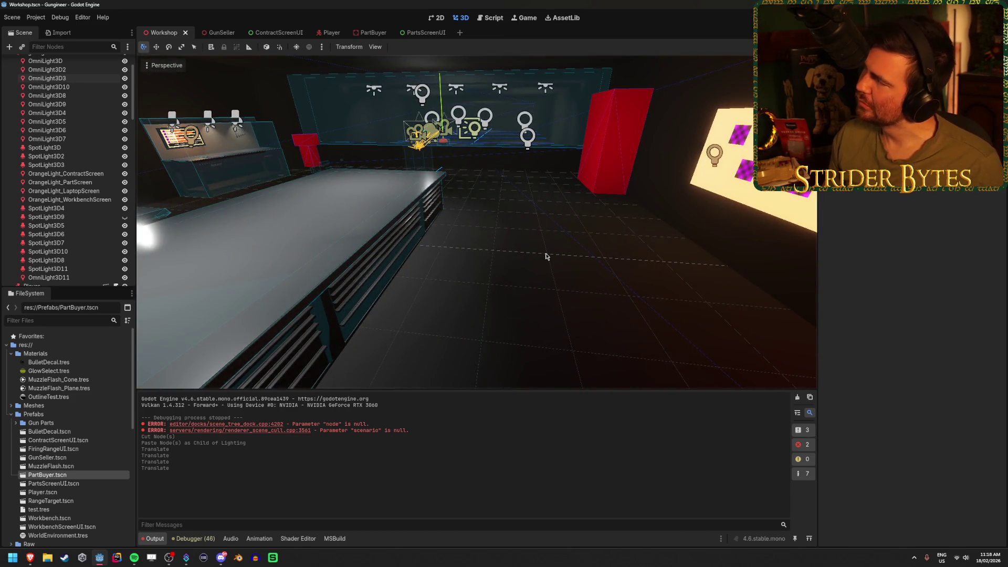
{"action": "left_click_drag", "start_coordinate": [551, 261], "coordinate": [475, 261]}
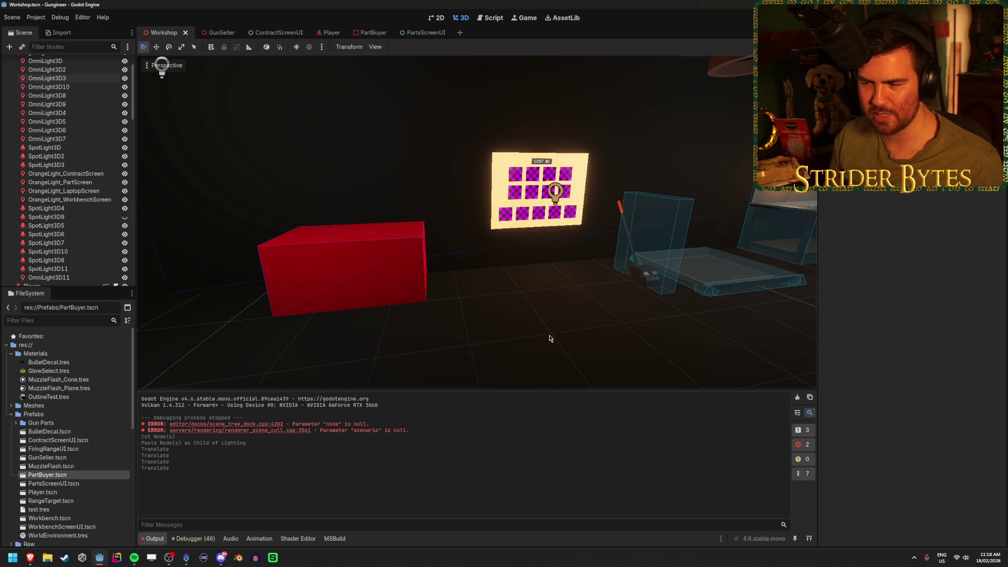
{"action": "key", "text": "d"}
{"action": "key", "text": "d"}
{"action": "key", "text": "d"}
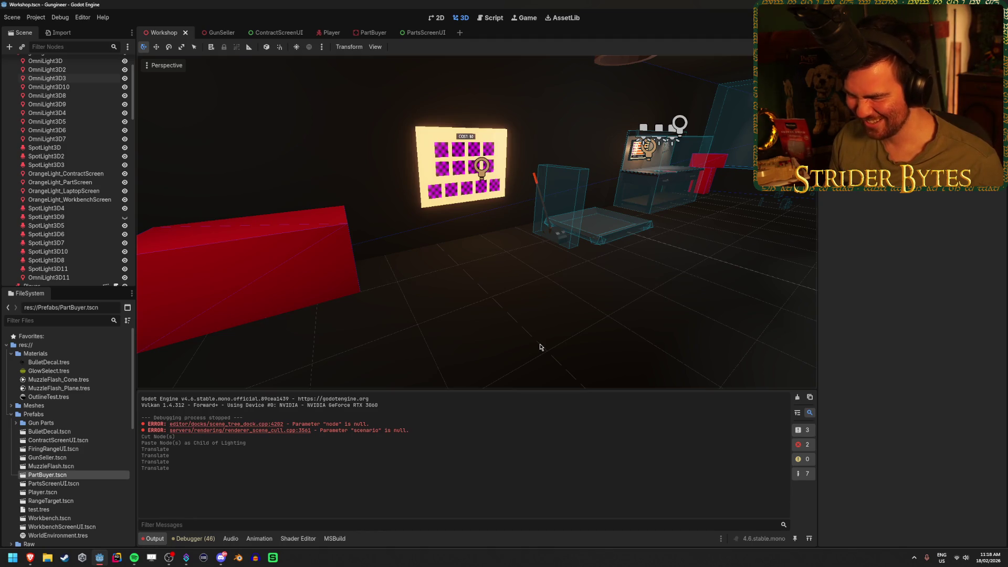
{"action": "key", "text": "s"}
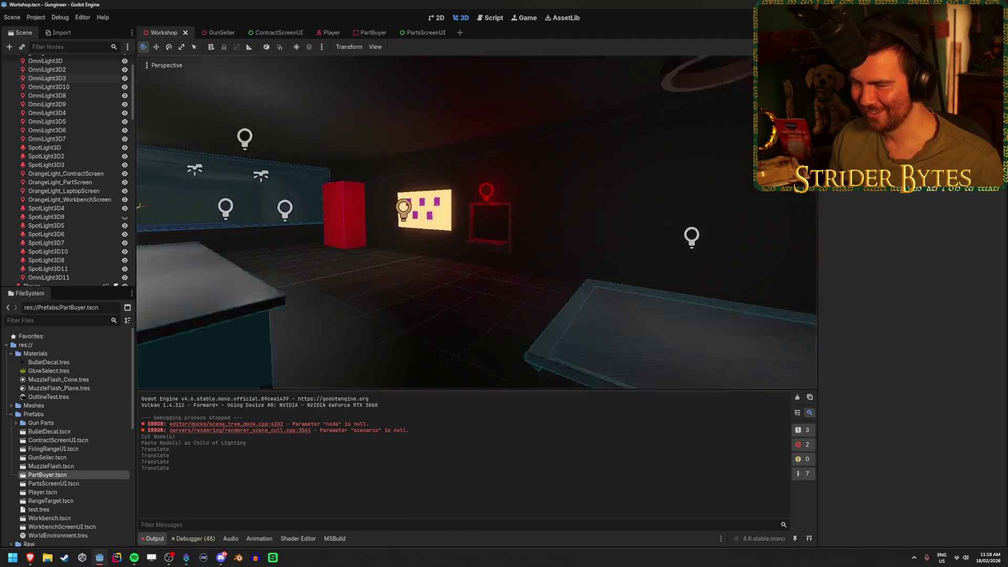
{"action": "key", "text": "d"}
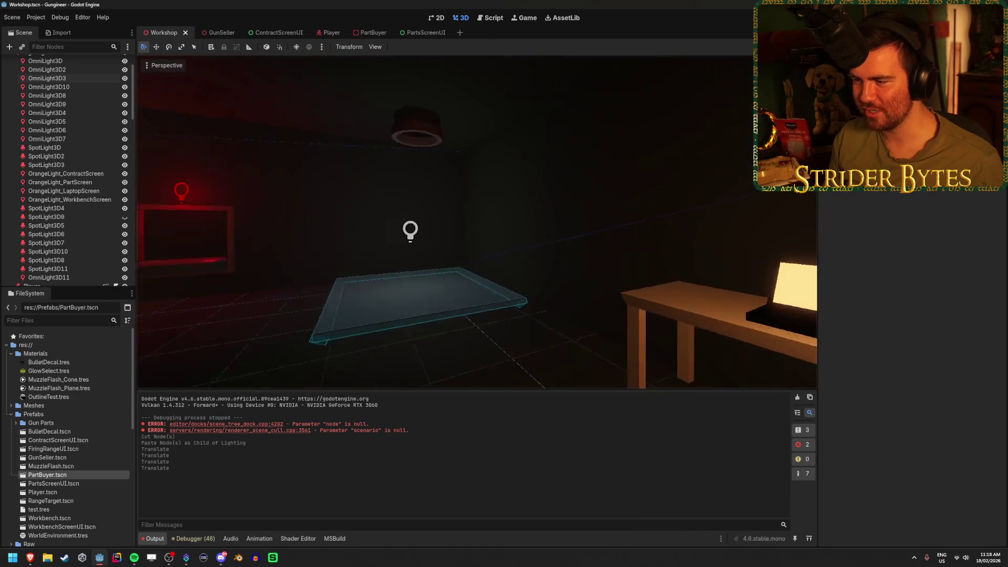
{"action": "key", "text": "s"}
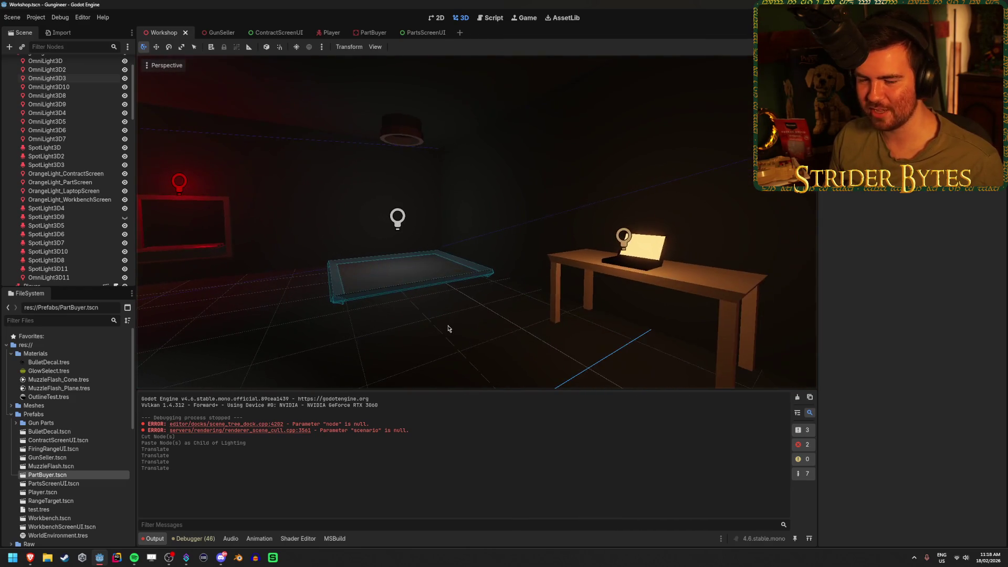
- Fly past the counter toward the lit pegboard and red frame, then return to GunSeller
{"action": "key", "text": "w"}
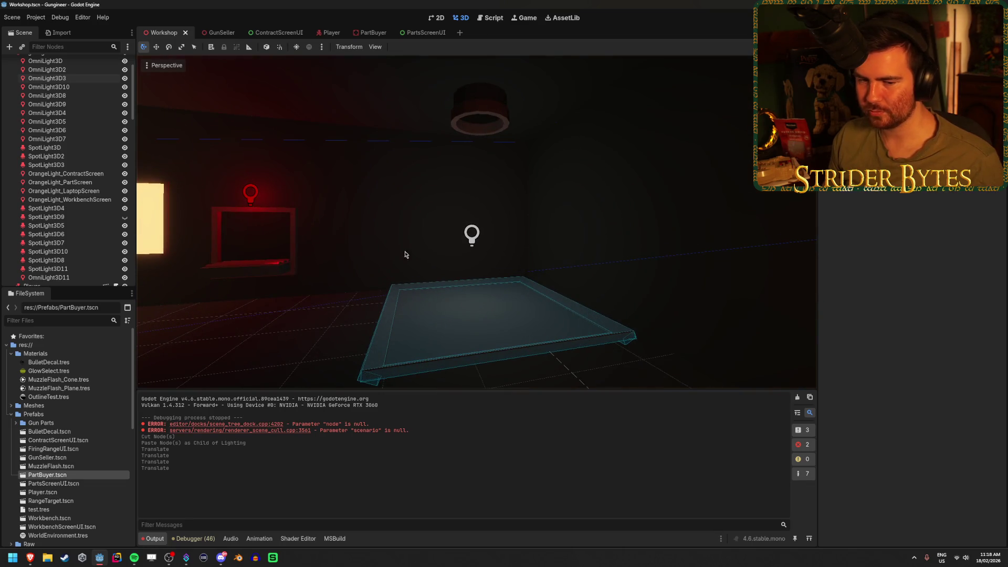
{"action": "key", "text": "s"}
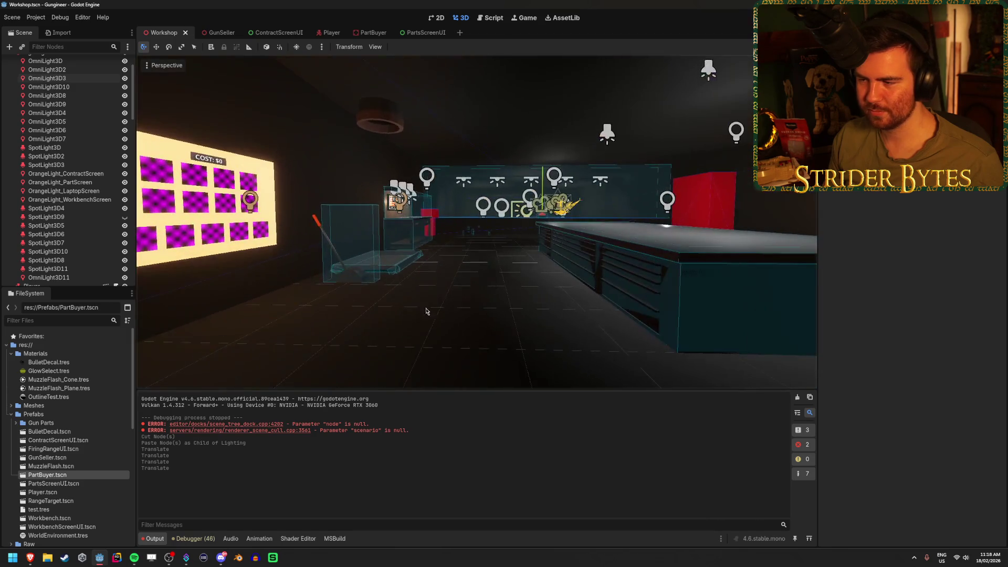
{"action": "key", "text": "s"}
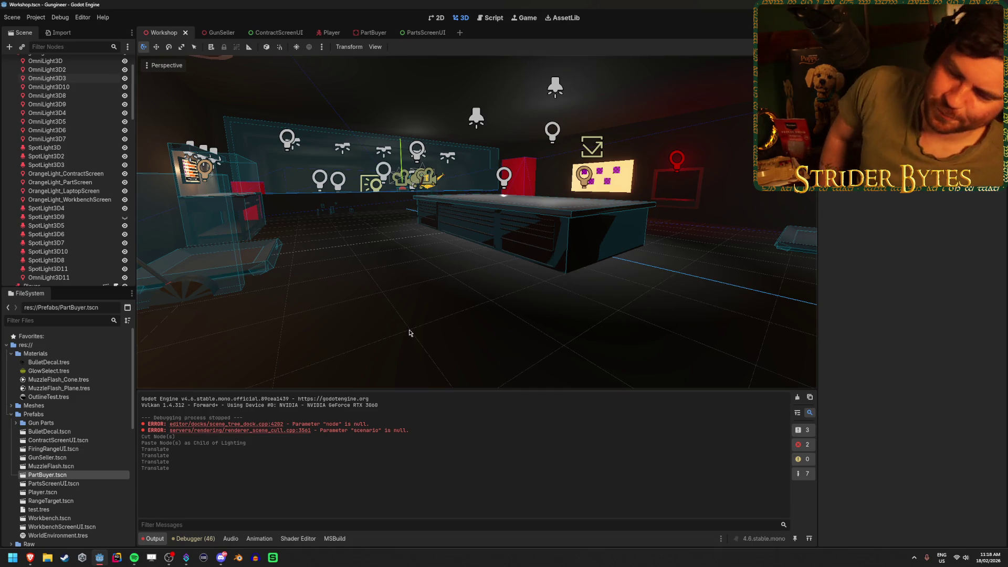
{"action": "key", "text": "w"}
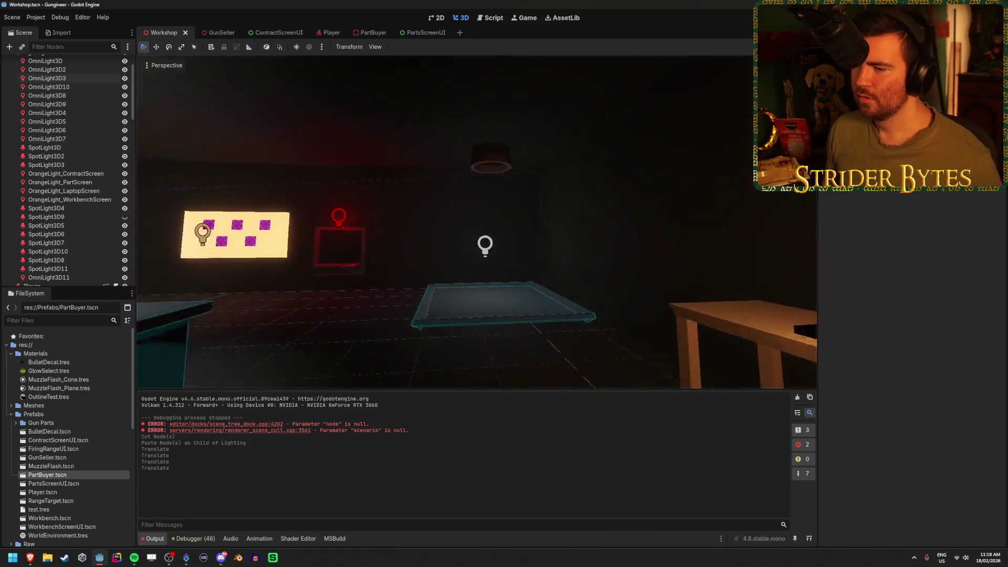
{"action": "key", "text": "w"}
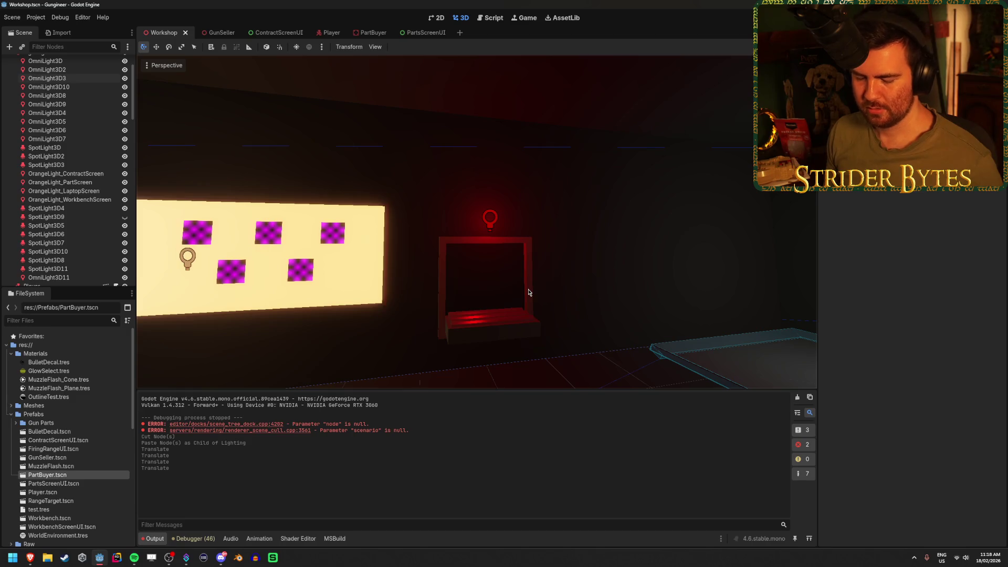
{"action": "scroll", "coordinate": [529, 292], "scroll_direction": "down", "scroll_amount": 5}
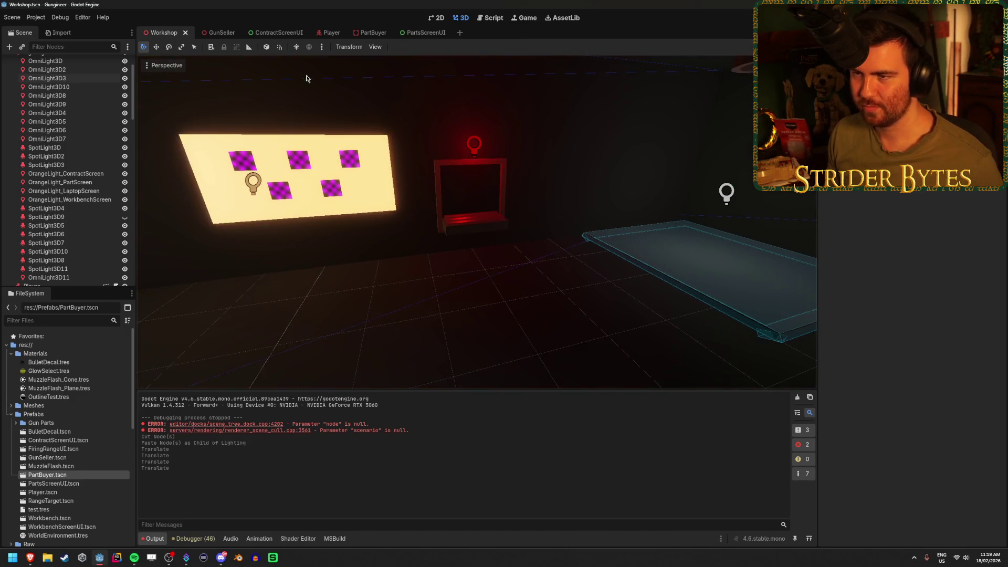
{"action": "left_click", "coordinate": [219, 35]}
- Add an Area3D node under the GunSeller root
{"action": "scroll", "coordinate": [634, 173], "scroll_direction": "down", "scroll_amount": 3}
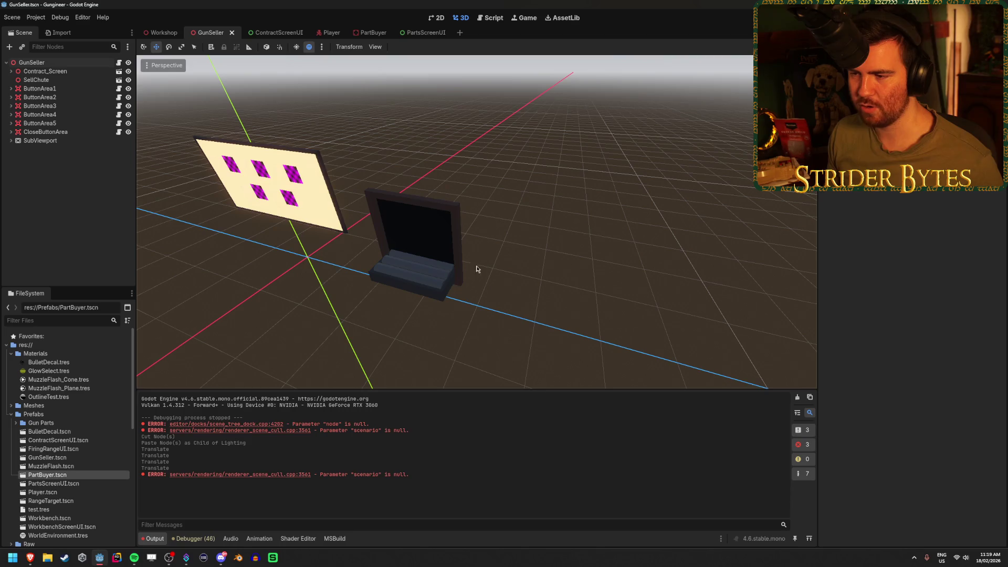
{"action": "left_click", "coordinate": [32, 63]}
{"action": "left_click", "coordinate": [9, 47]}
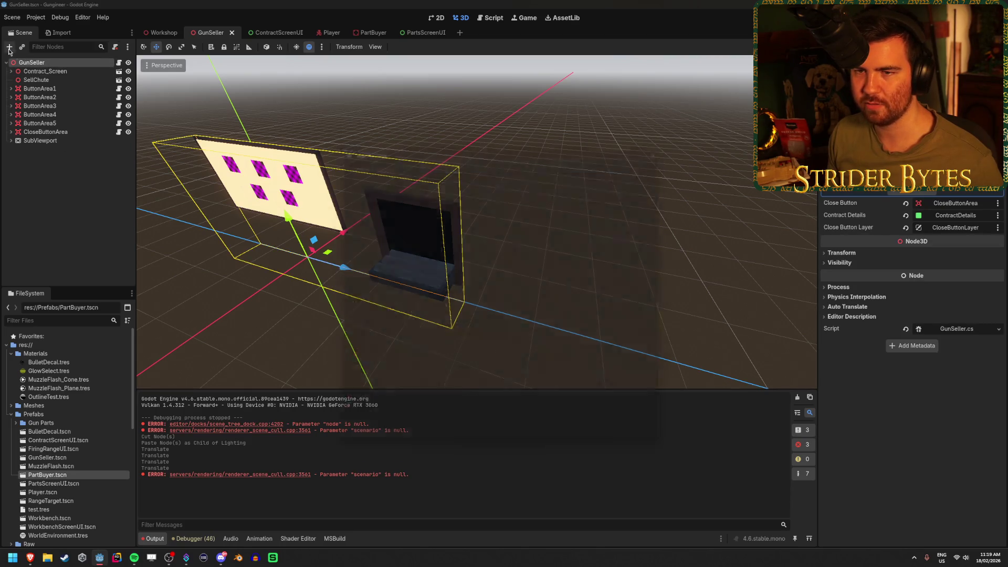
{"action": "type", "text": "area3d"}
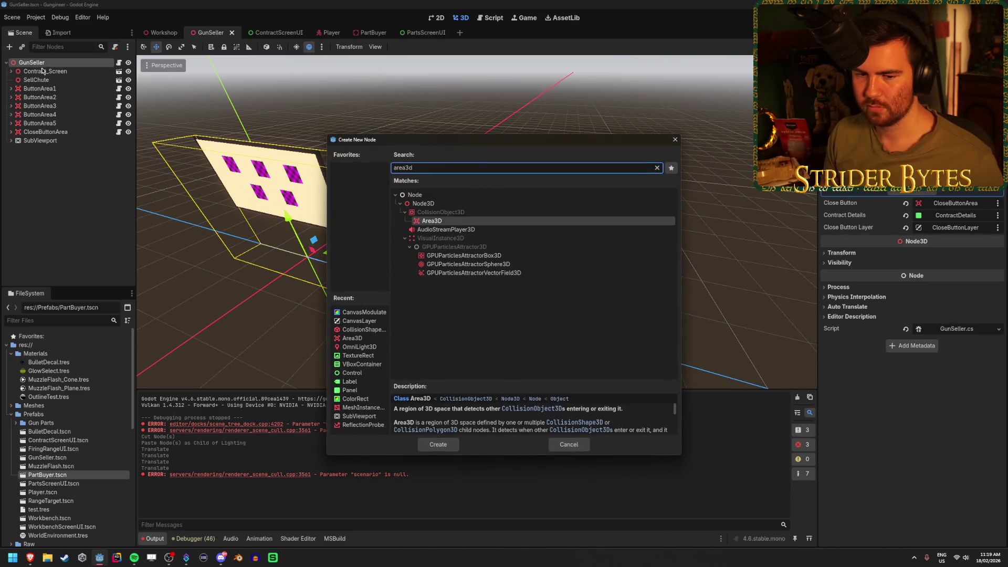
{"action": "key", "text": "Return"}
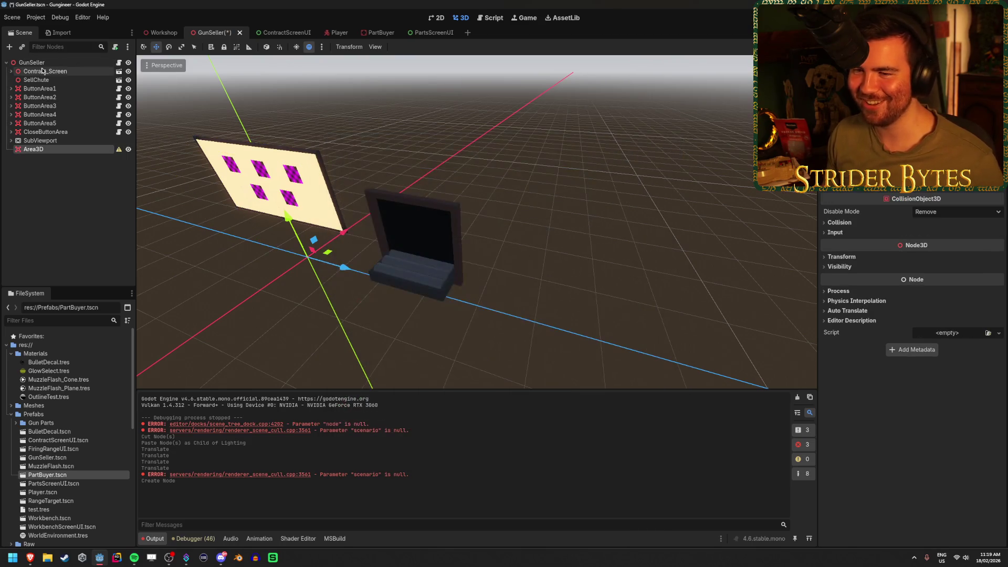
- Add a CollisionShape3D as a child of the Area3D
{"action": "right_click", "coordinate": [79, 152]}
{"action": "left_click", "coordinate": [111, 159]}
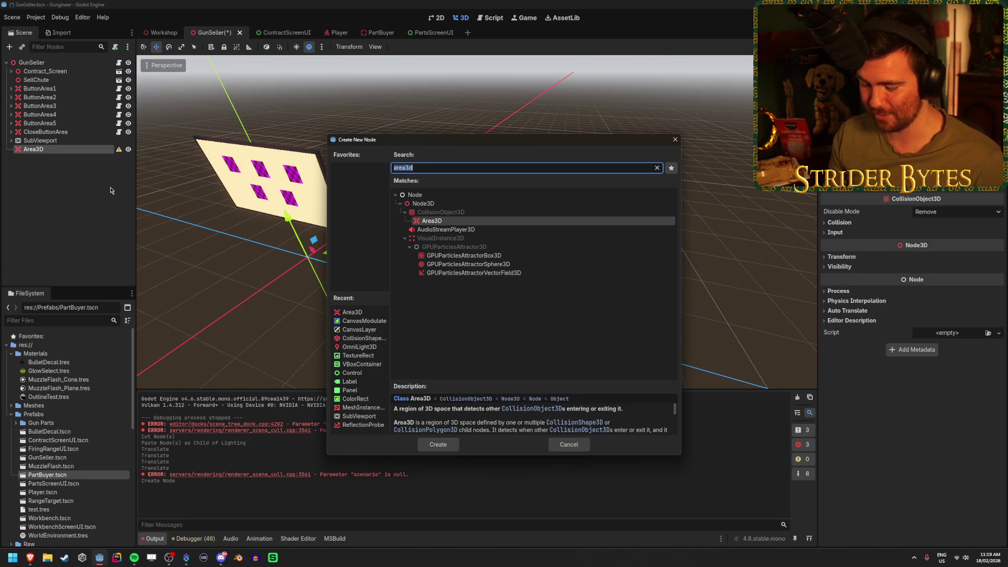
{"action": "type", "text": "colli"}
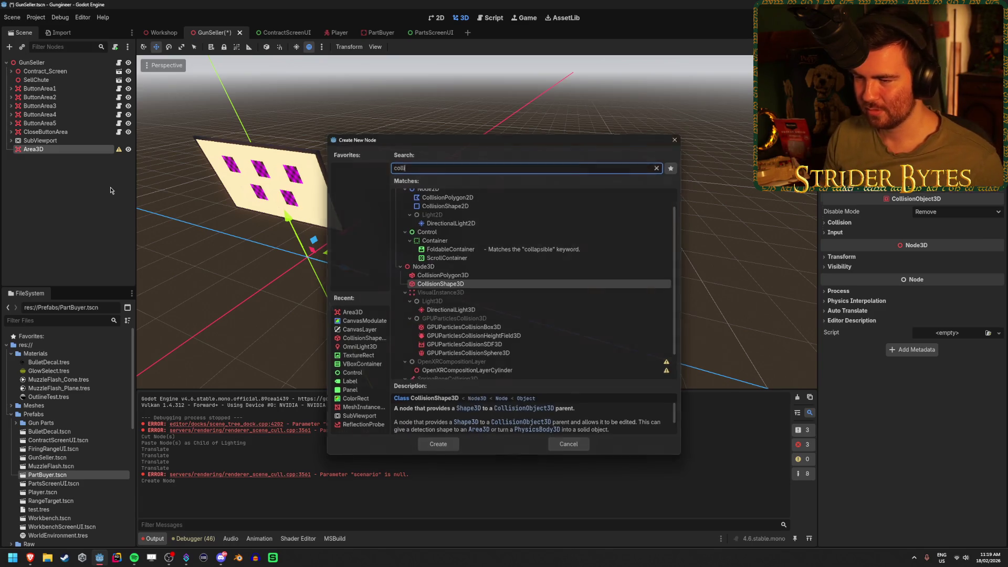
{"action": "key", "text": "Return"}
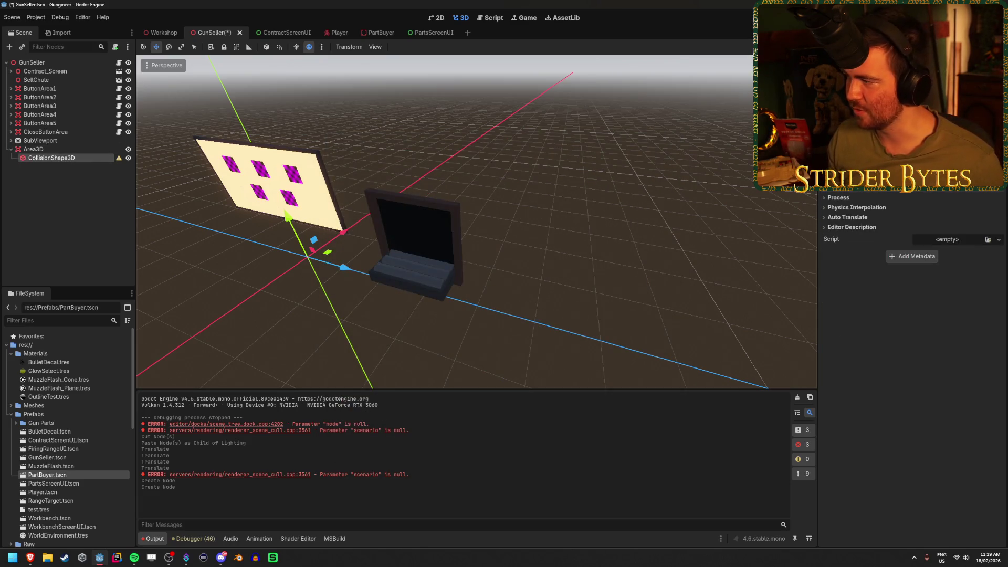
- Give the collision a BoxShape3D and drag the Area3D forward, left and up over the booth
{"action": "left_click", "coordinate": [955, 71]}
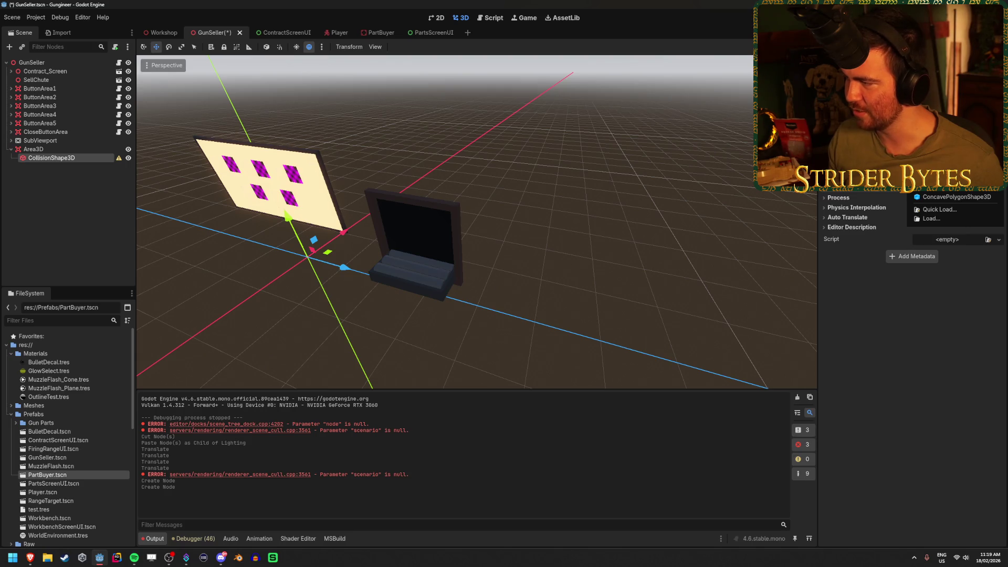
{"action": "left_click", "coordinate": [945, 175]}
{"action": "left_click", "coordinate": [33, 149]}
{"action": "mouse_move", "coordinate": [344, 268]}
{"action": "left_mouse_down"}
{"action": "mouse_move", "coordinate": [472, 308]}
{"action": "mouse_move", "coordinate": [630, 299]}
{"action": "left_mouse_up"}
{"action": "left_click_drag", "start_coordinate": [522, 282], "coordinate": [494, 290]}
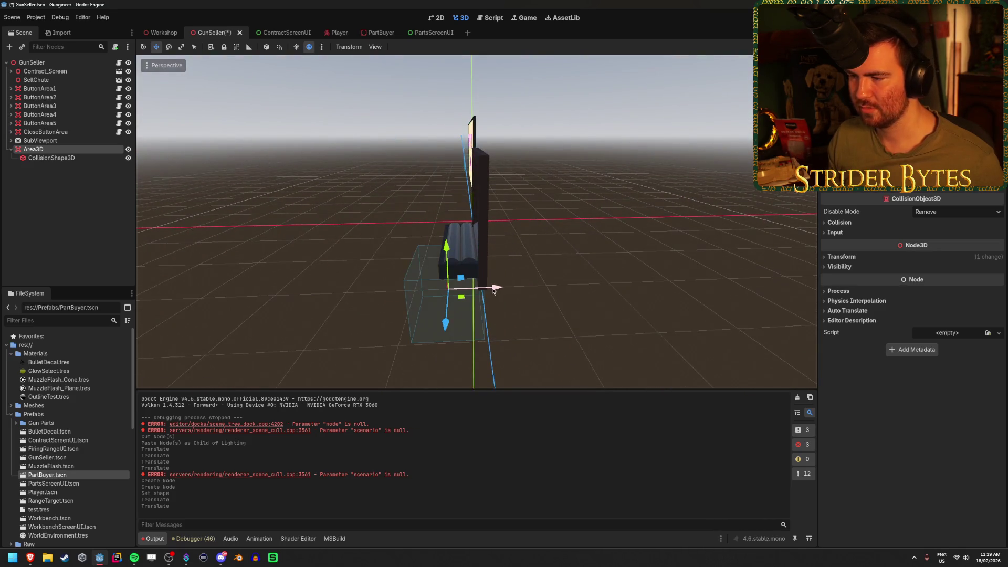
{"action": "mouse_move", "coordinate": [442, 252]}
{"action": "left_mouse_down"}
{"action": "mouse_move", "coordinate": [443, 229]}
{"action": "mouse_move", "coordinate": [430, 223]}
{"action": "mouse_move", "coordinate": [451, 223]}
{"action": "left_mouse_up"}
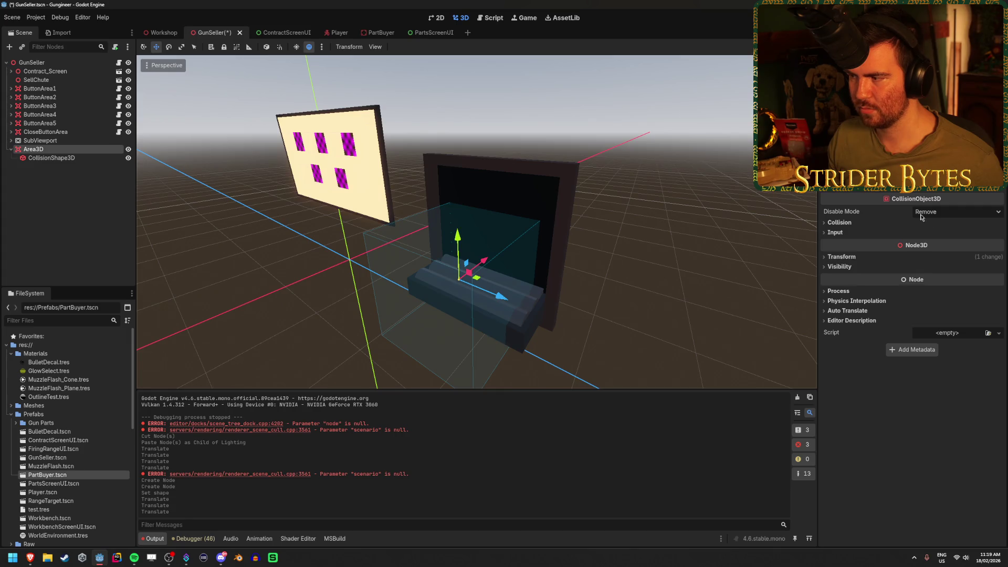
- Set the Area3D's Position Y to 1.25 in the Inspector
{"action": "left_click", "coordinate": [942, 257]}
{"action": "left_click_drag", "start_coordinate": [458, 238], "coordinate": [458, 183]}
{"action": "scroll", "coordinate": [473, 221], "scroll_direction": "down", "scroll_amount": 3}
{"action": "left_click_drag", "start_coordinate": [473, 220], "coordinate": [627, 230]}
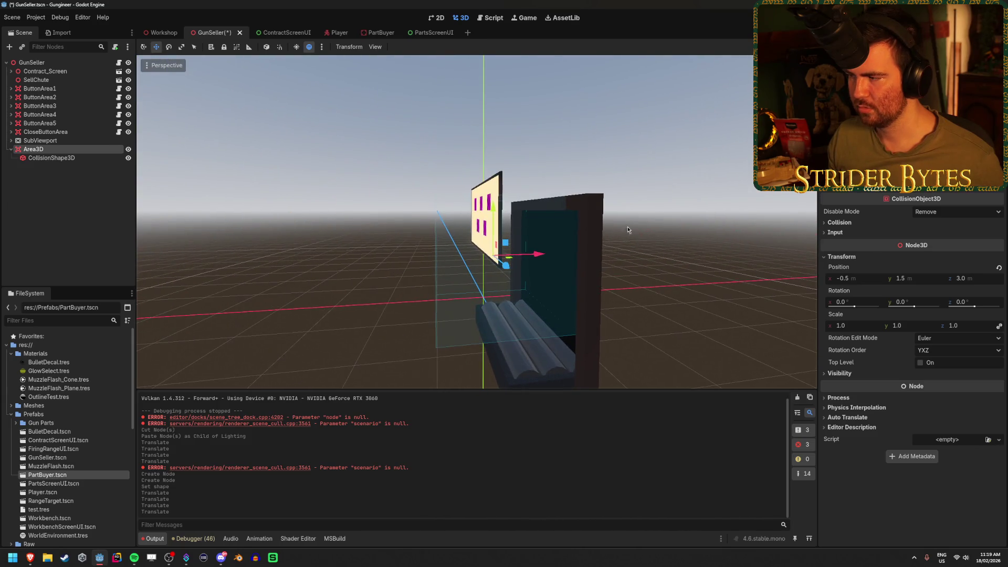
{"action": "left_click", "coordinate": [919, 278]}
{"action": "type", "text": "1"}
{"action": "key", "text": "Return"}
{"action": "left_click", "coordinate": [919, 278]}
{"action": "type", "text": "1.25"}
{"action": "key", "text": "Return"}
{"action": "left_click_drag", "start_coordinate": [397, 285], "coordinate": [286, 289]}
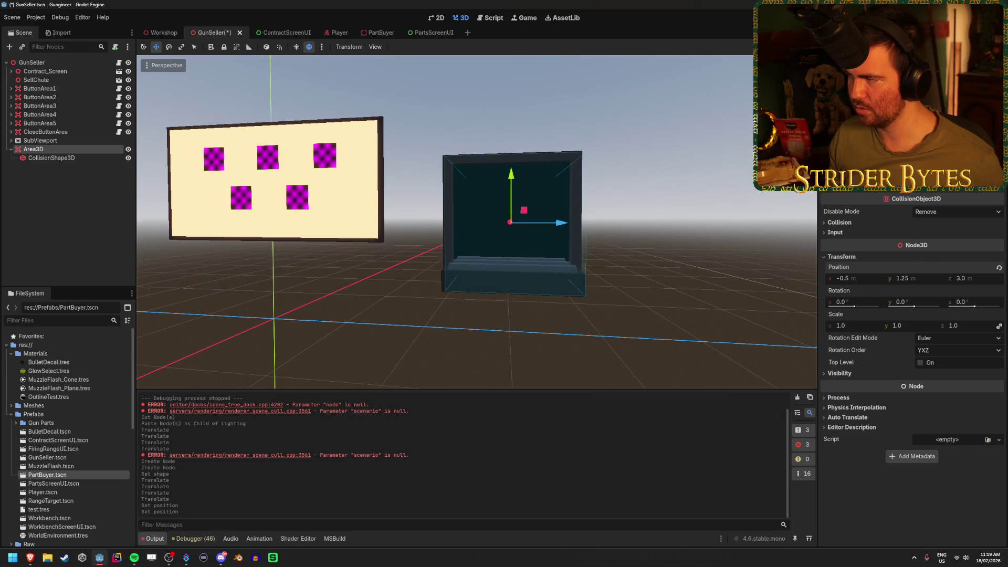
- Make the collision box taller and wider around the sell chute, then save
{"action": "left_click", "coordinate": [60, 158]}
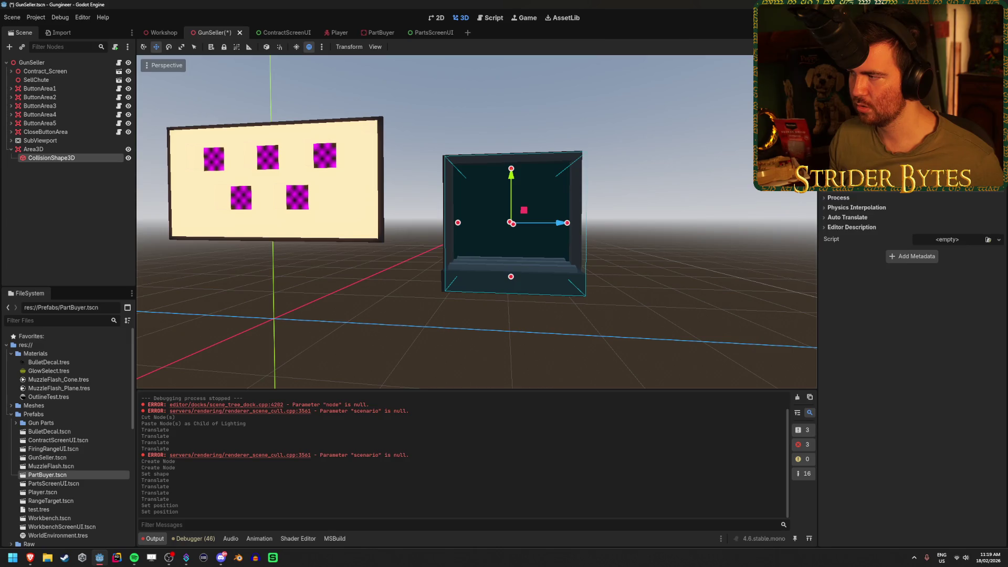
{"action": "scroll", "coordinate": [912, 237], "scroll_direction": "up", "scroll_amount": 2}
{"action": "mouse_move", "coordinate": [511, 276]}
{"action": "left_mouse_down"}
{"action": "mouse_move", "coordinate": [511, 291]}
{"action": "mouse_move", "coordinate": [467, 305]}
{"action": "mouse_move", "coordinate": [445, 330]}
{"action": "left_mouse_up"}
{"action": "left_click_drag", "start_coordinate": [382, 142], "coordinate": [472, 150]}
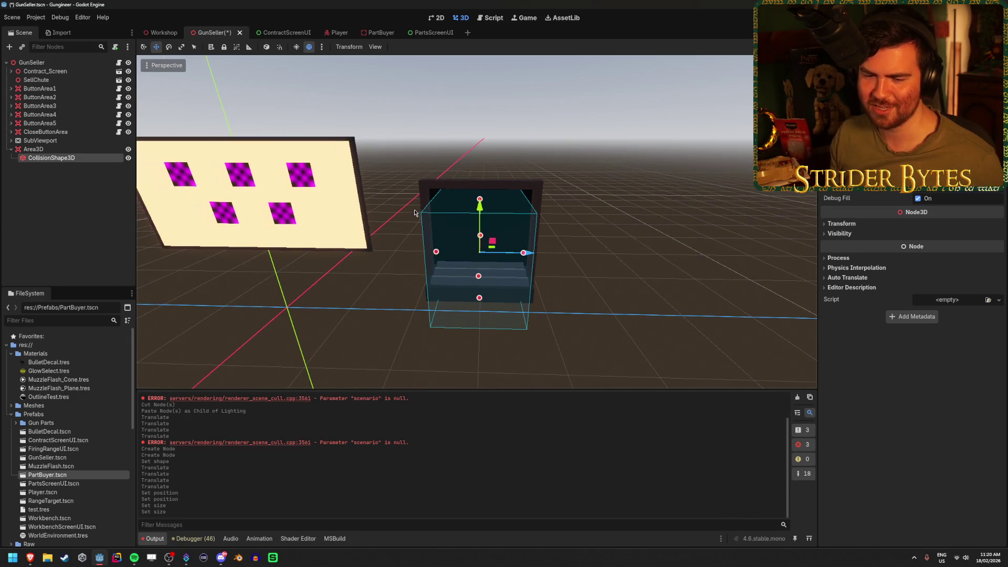
{"action": "left_click_drag", "start_coordinate": [427, 210], "coordinate": [409, 212]}
{"action": "key", "text": "ctrl+s"}
{"action": "left_click_drag", "start_coordinate": [498, 279], "coordinate": [500, 282]}
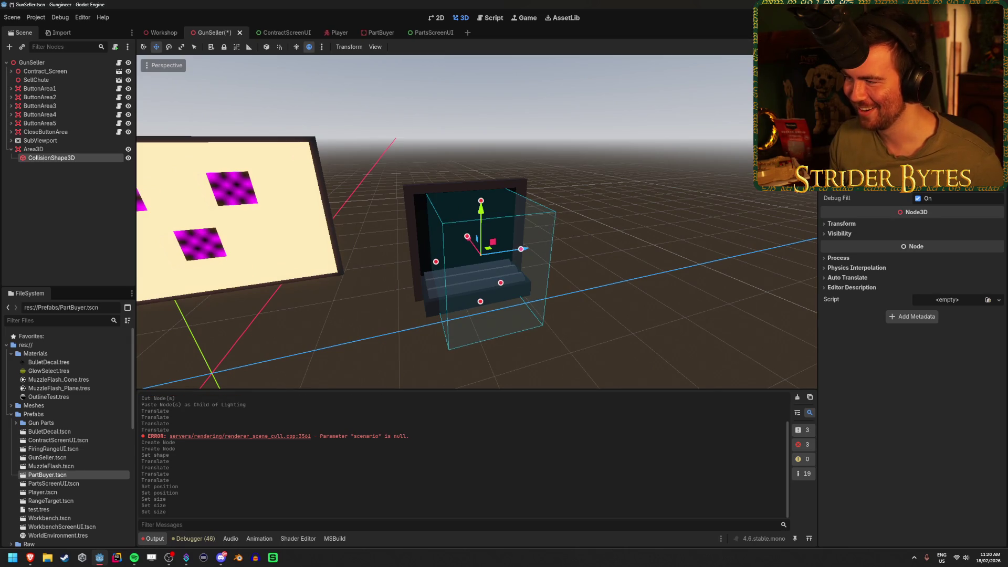
{"action": "key", "text": "ctrl+z"}
{"action": "left_click_drag", "start_coordinate": [435, 261], "coordinate": [423, 263]}
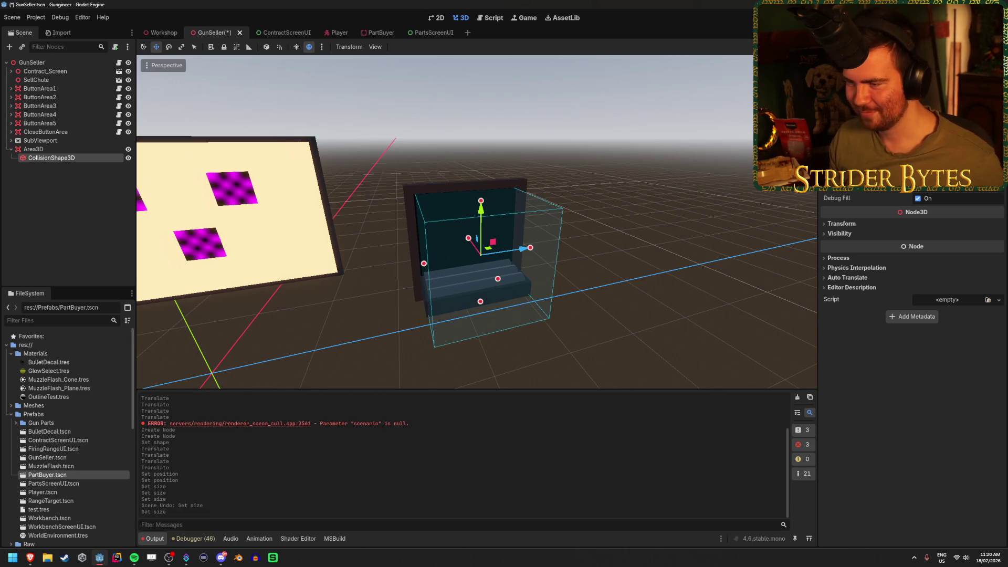
{"action": "key", "text": "ctrl+s"}
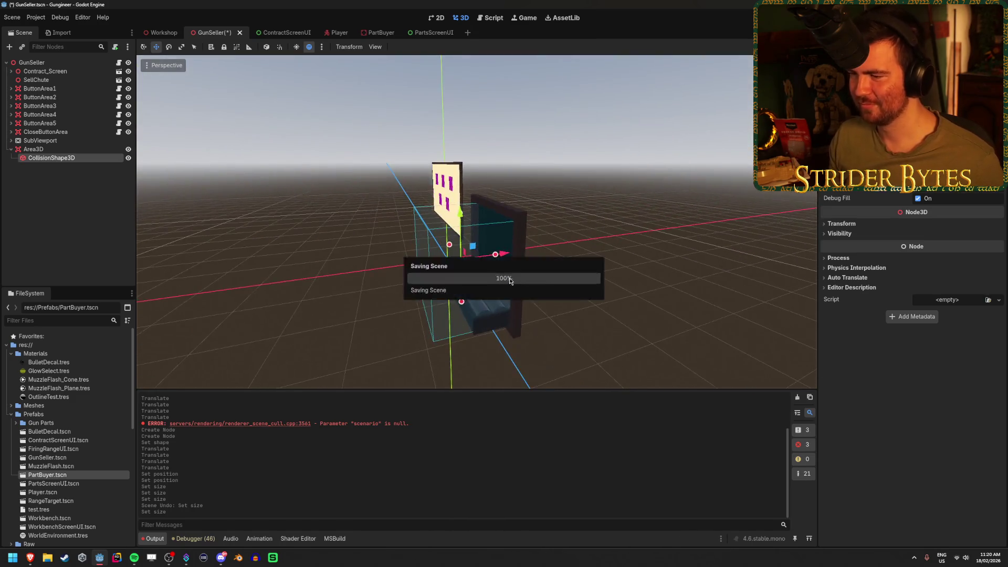
- Try widening and shifting the collision box, undoing both changes
{"action": "key", "text": "KP_6"}
{"action": "key", "text": "KP_6"}
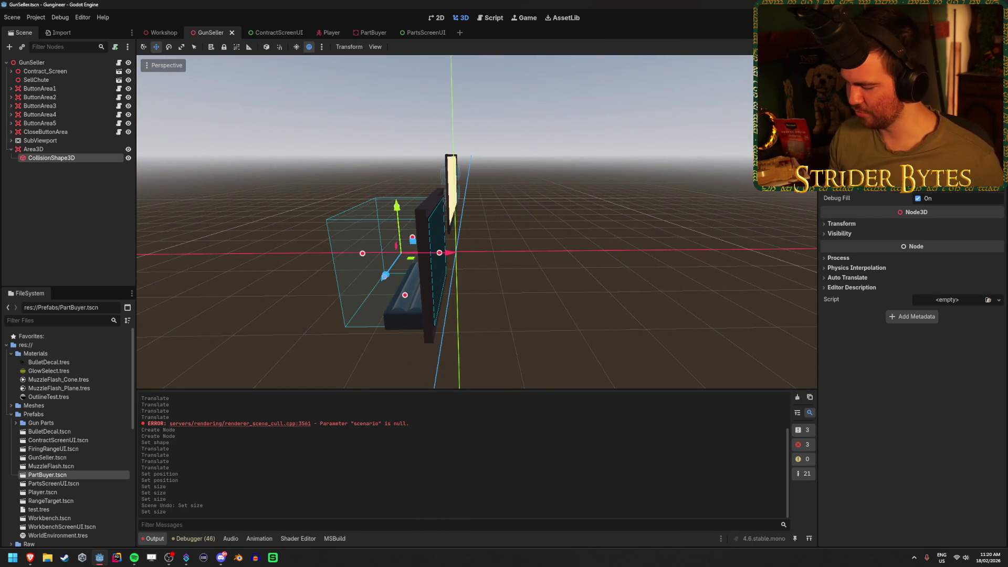
{"action": "mouse_move", "coordinate": [439, 253]}
{"action": "left_mouse_down"}
{"action": "mouse_move", "coordinate": [535, 255]}
{"action": "mouse_move", "coordinate": [456, 259]}
{"action": "left_mouse_up"}
{"action": "key", "text": "ctrl+z"}
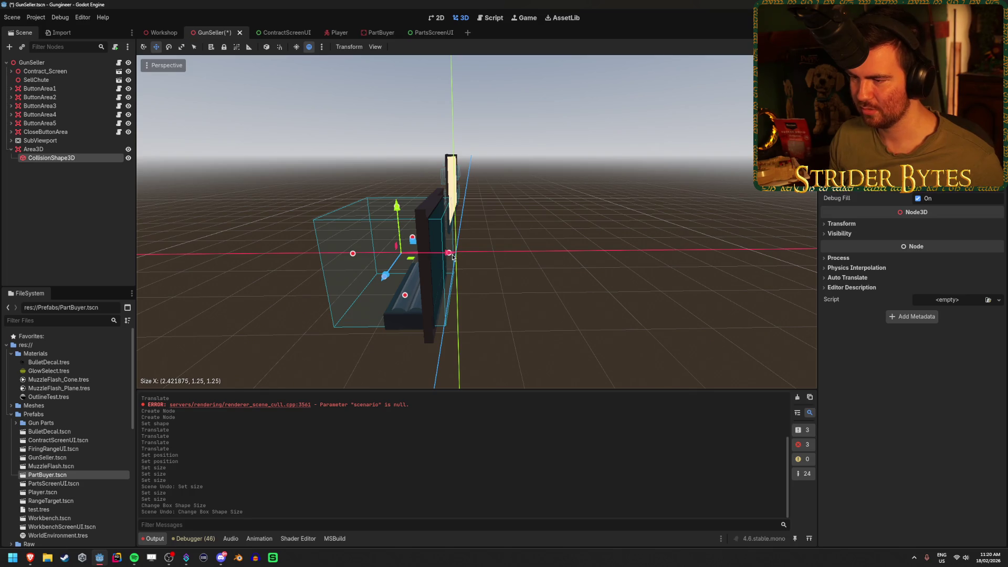
{"action": "left_click_drag", "start_coordinate": [459, 251], "coordinate": [446, 252]}
{"action": "key", "text": "ctrl+z"}
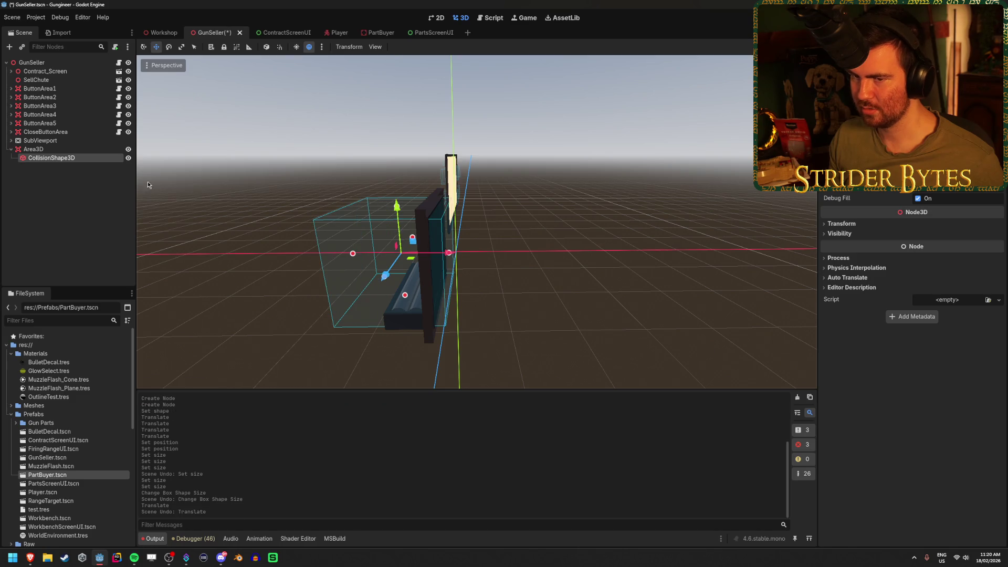
{"action": "left_click", "coordinate": [852, 224]}
{"action": "left_click", "coordinate": [853, 225]}
- Set the Area3D's Position X to -0.75 and save the scene
{"action": "left_click", "coordinate": [33, 149]}
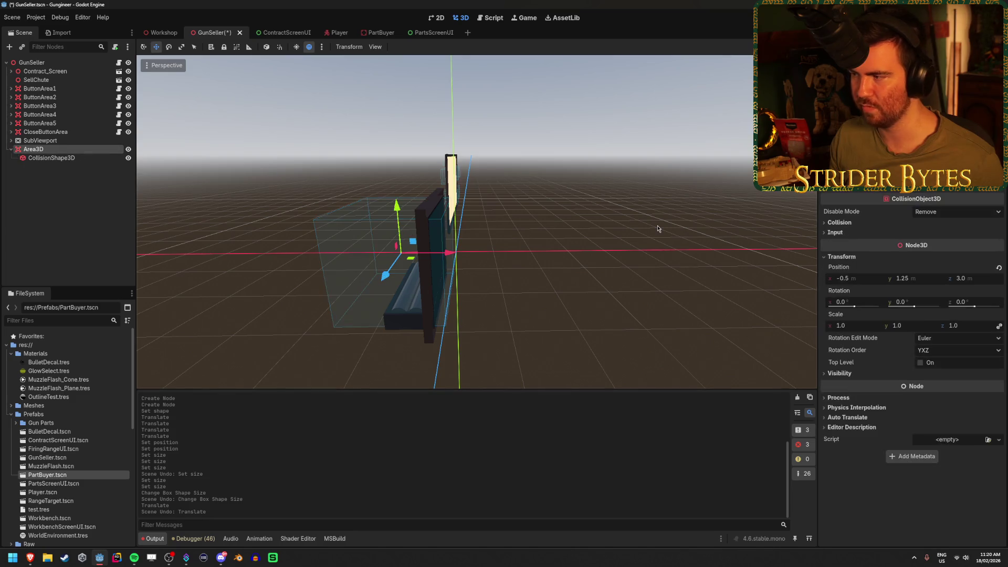
{"action": "left_click_drag", "start_coordinate": [859, 282], "coordinate": [838, 282]}
{"action": "left_click", "coordinate": [859, 280]}
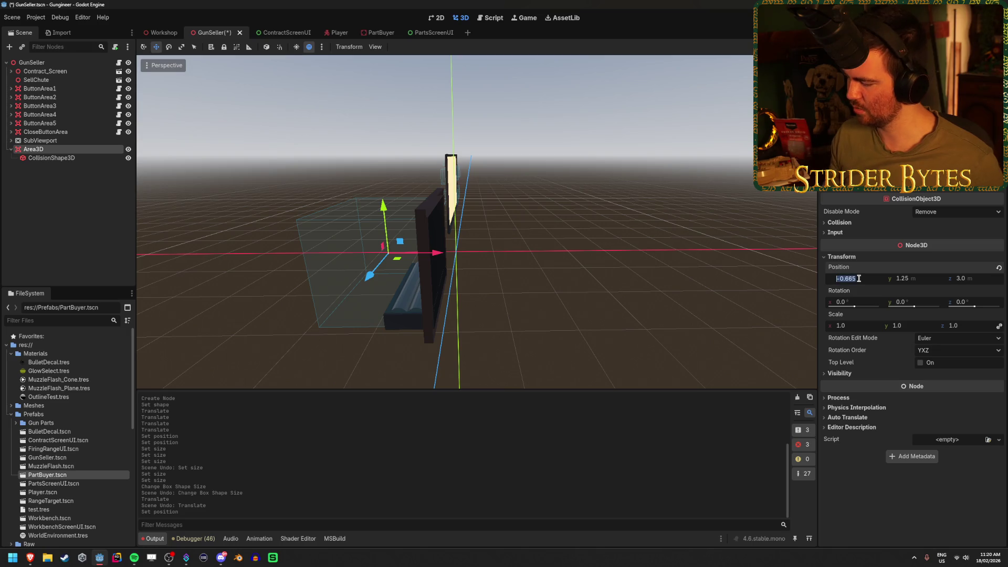
{"action": "type", "text": "0.75"}
{"action": "key", "text": "Return"}
{"action": "left_click", "coordinate": [604, 259]}
{"action": "mouse_move", "coordinate": [603, 259]}
{"action": "left_mouse_down"}
{"action": "mouse_move", "coordinate": [457, 267]}
{"action": "mouse_move", "coordinate": [442, 252]}
{"action": "left_mouse_up"}
{"action": "key", "text": "ctrl+s"}
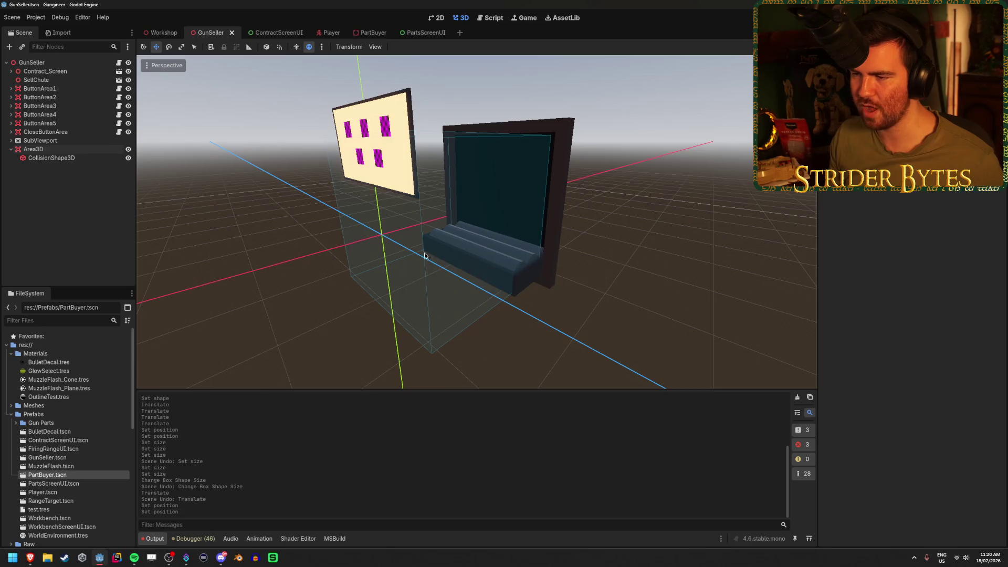
- Narrow the collision box along X to fit the booth opening and save
{"action": "mouse_move", "coordinate": [511, 271]}
{"action": "left_mouse_down"}
{"action": "mouse_move", "coordinate": [426, 276]}
{"action": "mouse_move", "coordinate": [512, 207]}
{"action": "mouse_move", "coordinate": [641, 215]}
{"action": "mouse_move", "coordinate": [580, 212]}
{"action": "left_mouse_up"}
{"action": "left_click", "coordinate": [515, 206]}
{"action": "left_click", "coordinate": [105, 157]}
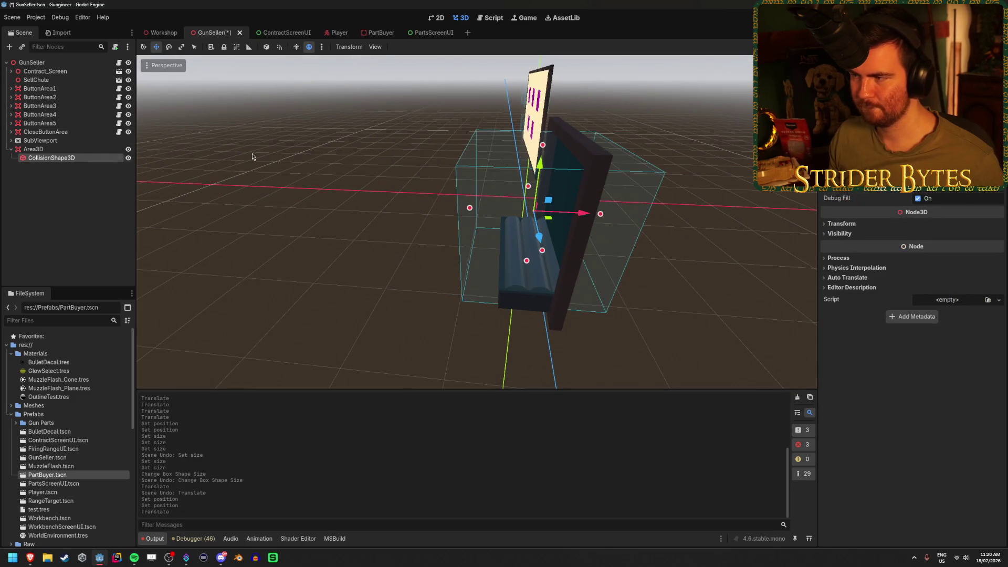
{"action": "left_click_drag", "start_coordinate": [600, 213], "coordinate": [559, 211]}
{"action": "mouse_move", "coordinate": [660, 163]}
{"action": "left_mouse_down"}
{"action": "mouse_move", "coordinate": [601, 169]}
{"action": "mouse_move", "coordinate": [656, 153]}
{"action": "mouse_move", "coordinate": [556, 163]}
{"action": "mouse_move", "coordinate": [656, 211]}
{"action": "left_mouse_up"}
{"action": "key", "text": "ctrl+s"}
{"action": "left_click", "coordinate": [657, 211]}
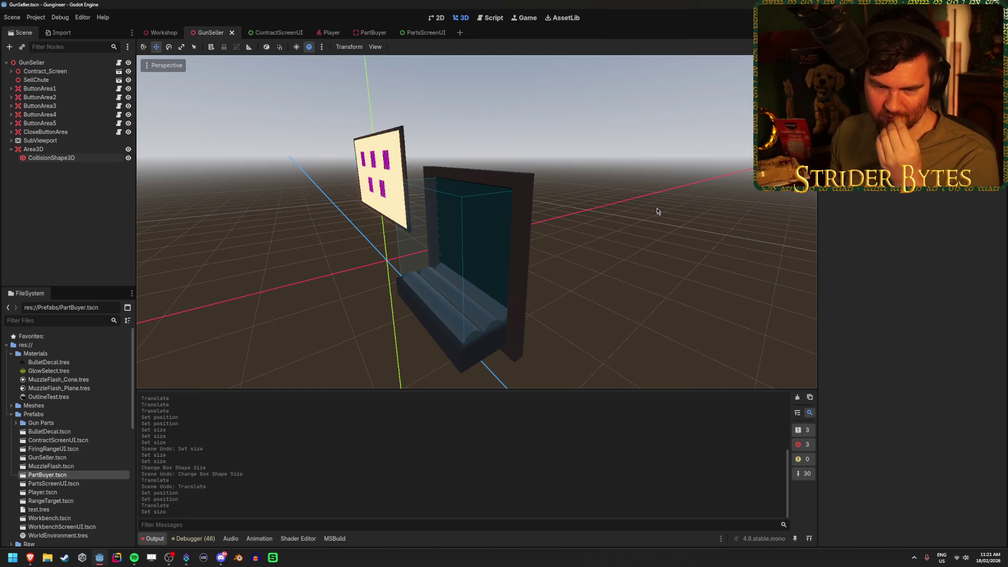
{"action": "left_click_drag", "start_coordinate": [243, 310], "coordinate": [307, 304]}
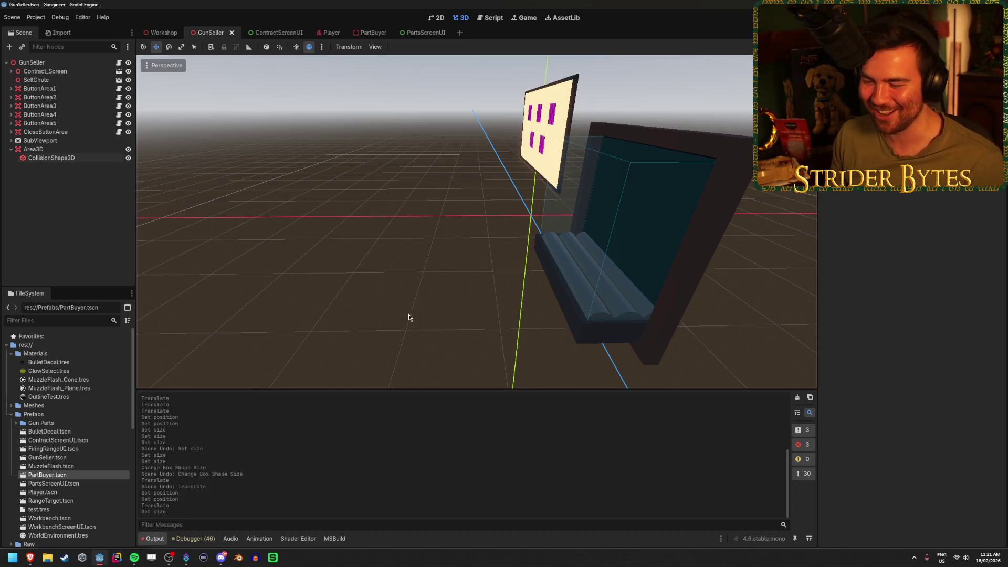
{"action": "key", "text": "f"}
{"action": "key", "text": "ctrl+s"}
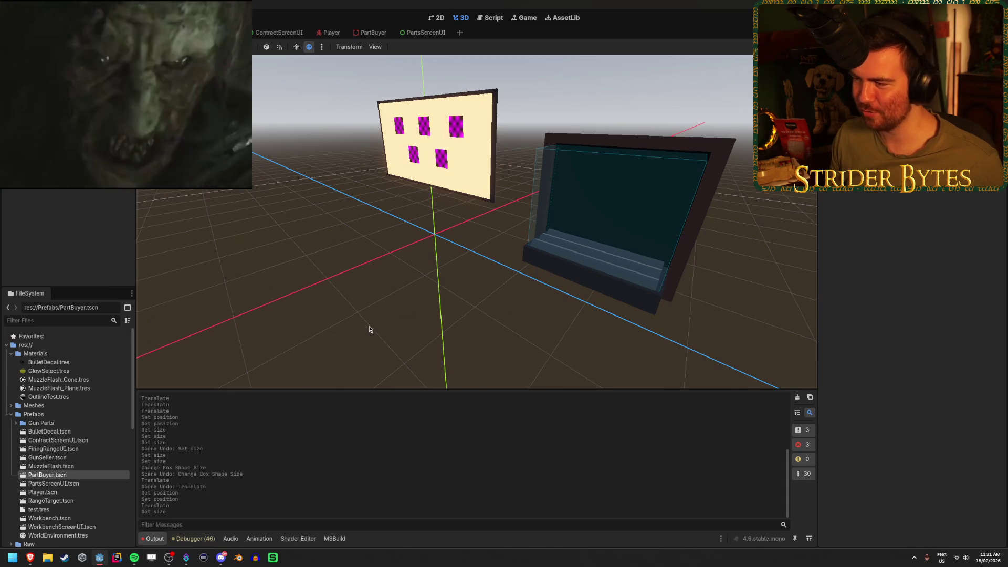
{"action": "mouse_move", "coordinate": [369, 329]}
{"action": "left_mouse_down"}
{"action": "mouse_move", "coordinate": [430, 326]}
{"action": "mouse_move", "coordinate": [368, 328]}
{"action": "left_mouse_up"}
{"action": "mouse_move", "coordinate": [415, 297]}
{"action": "left_mouse_down"}
{"action": "mouse_move", "coordinate": [436, 283]}
{"action": "mouse_move", "coordinate": [426, 284]}
{"action": "left_mouse_up"}
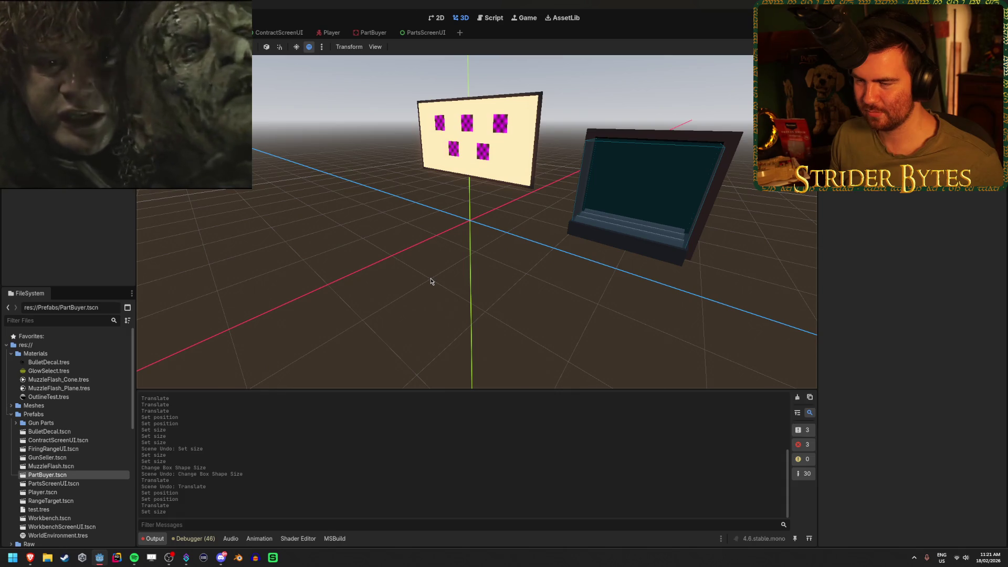
{"action": "key", "text": "ctrl+s"}
{"action": "left_click", "coordinate": [96, 151]}
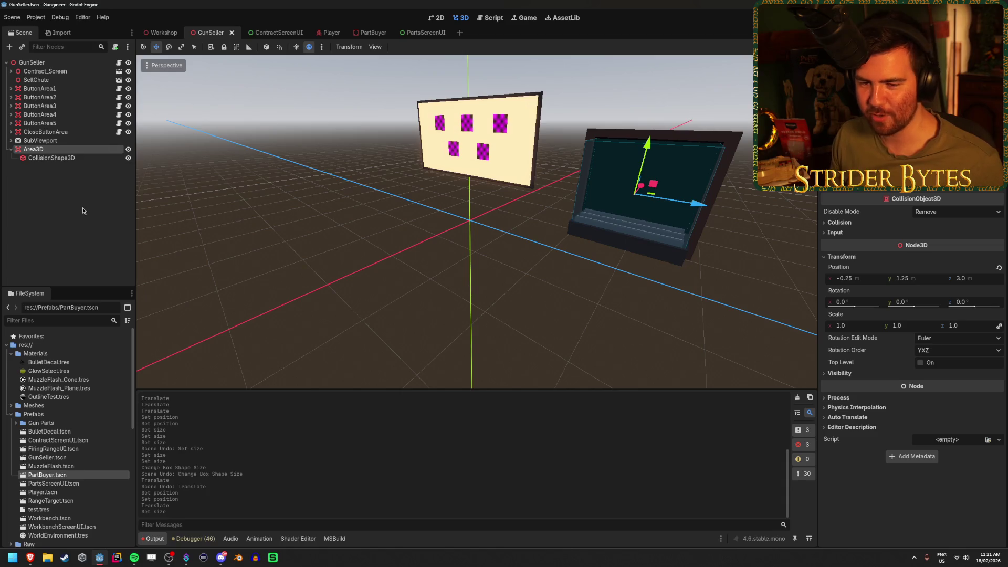
{"action": "left_click", "coordinate": [67, 168]}
{"action": "left_click", "coordinate": [64, 149]}
{"action": "left_click", "coordinate": [62, 204]}
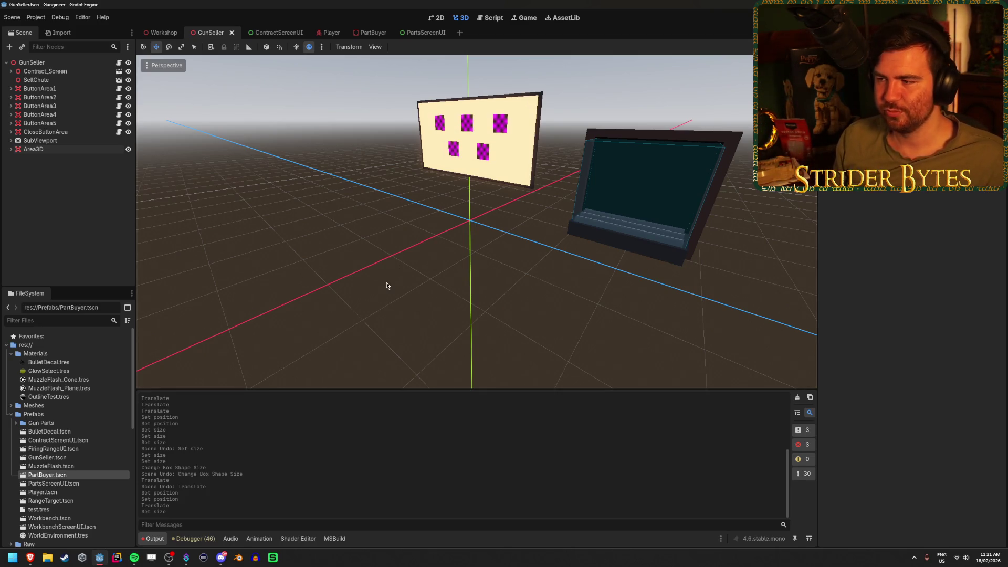
- Rename the Area3D node to SellArea and save the scene
{"action": "double_click", "coordinate": [79, 149]}
{"action": "type", "text": "SellArea"}
{"action": "key", "text": "Return"}
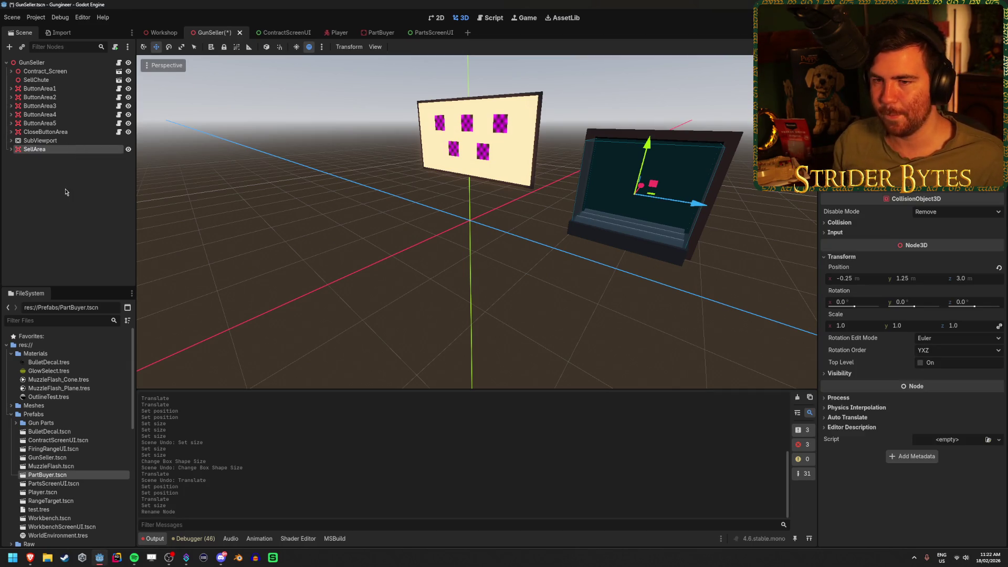
{"action": "key", "text": "ctrl+s"}
{"action": "left_click", "coordinate": [164, 191]}
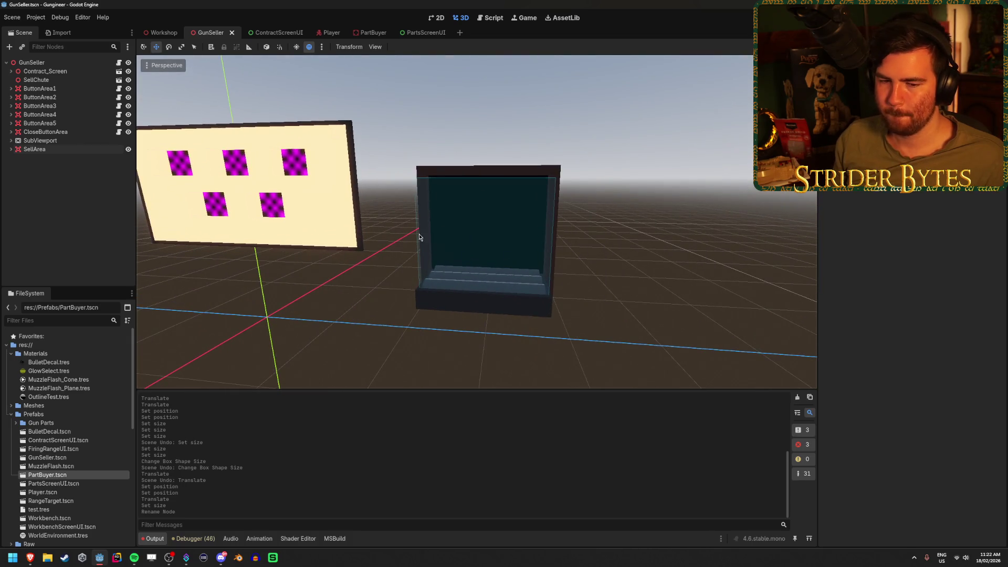
- Show SellArea's properties in the Inspector and expand it to reveal its CollisionShape3D
{"action": "left_click", "coordinate": [59, 63]}
{"action": "left_click", "coordinate": [34, 149]}
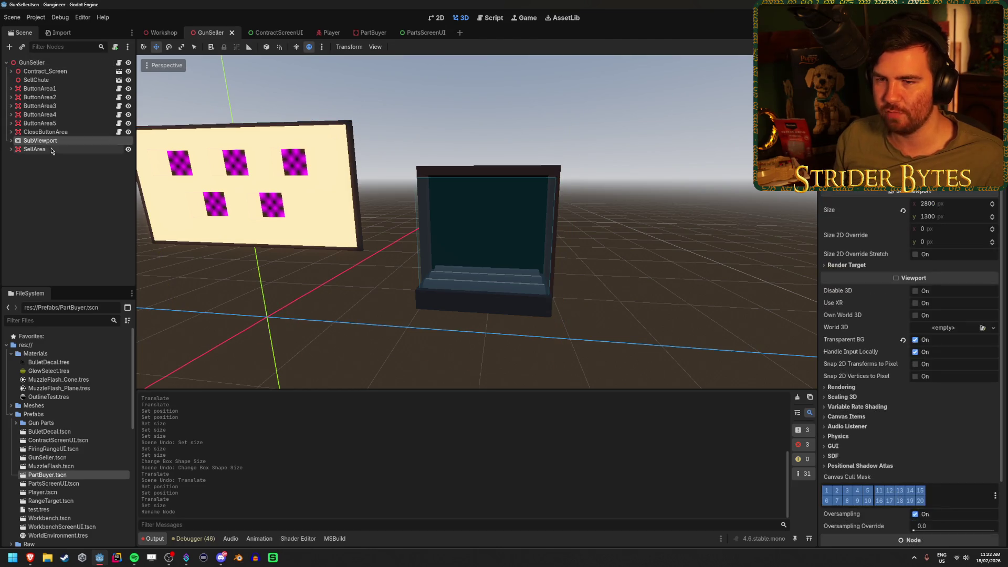
{"action": "left_click", "coordinate": [53, 215]}
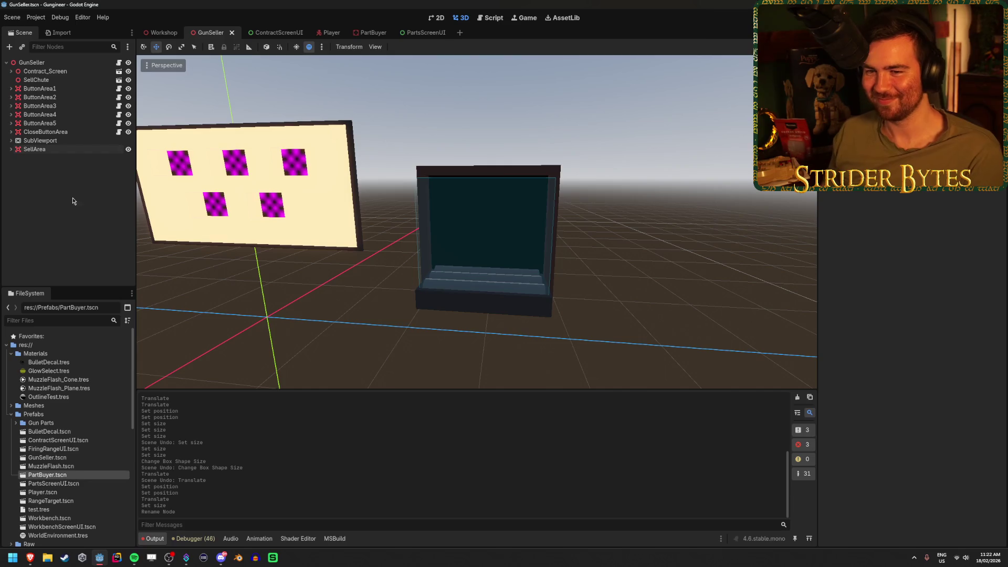
{"action": "left_click", "coordinate": [75, 148]}
{"action": "left_click", "coordinate": [95, 184]}
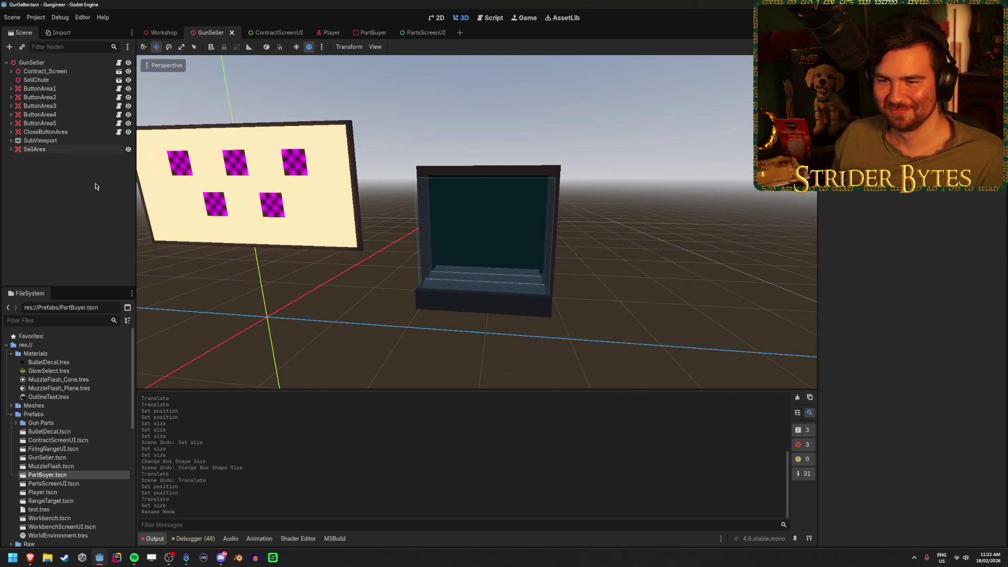
{"action": "left_click", "coordinate": [83, 149]}
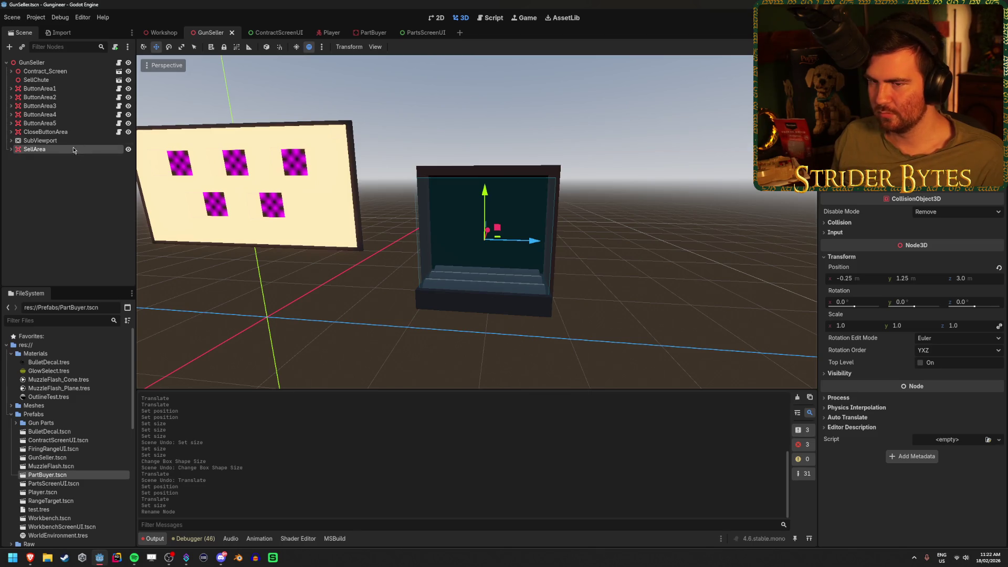
{"action": "left_click", "coordinate": [10, 149]}
- Switch SellArea's collision mask from layer 1 to layer 3 and save the scene
{"action": "left_click", "coordinate": [34, 158]}
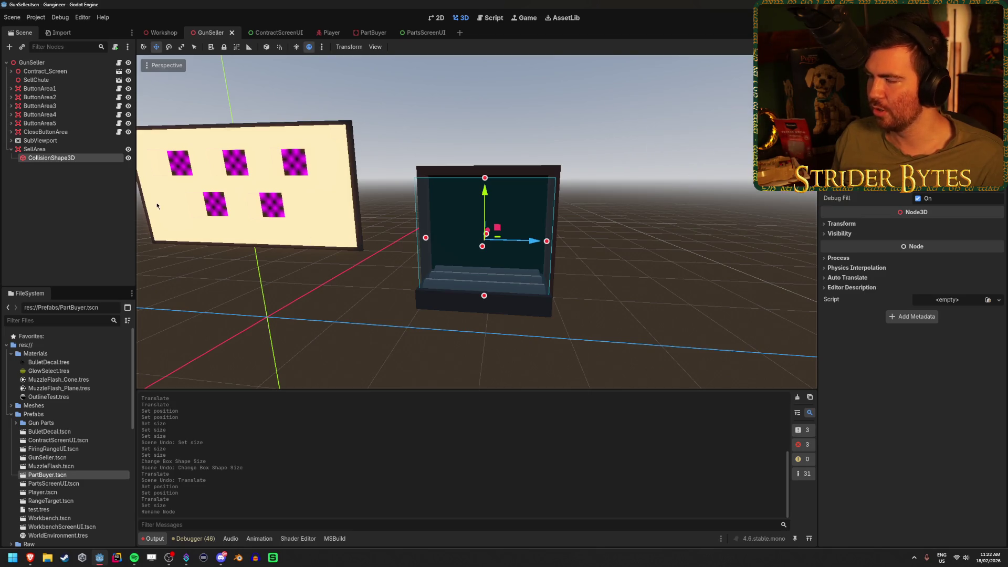
{"action": "left_click", "coordinate": [34, 149]}
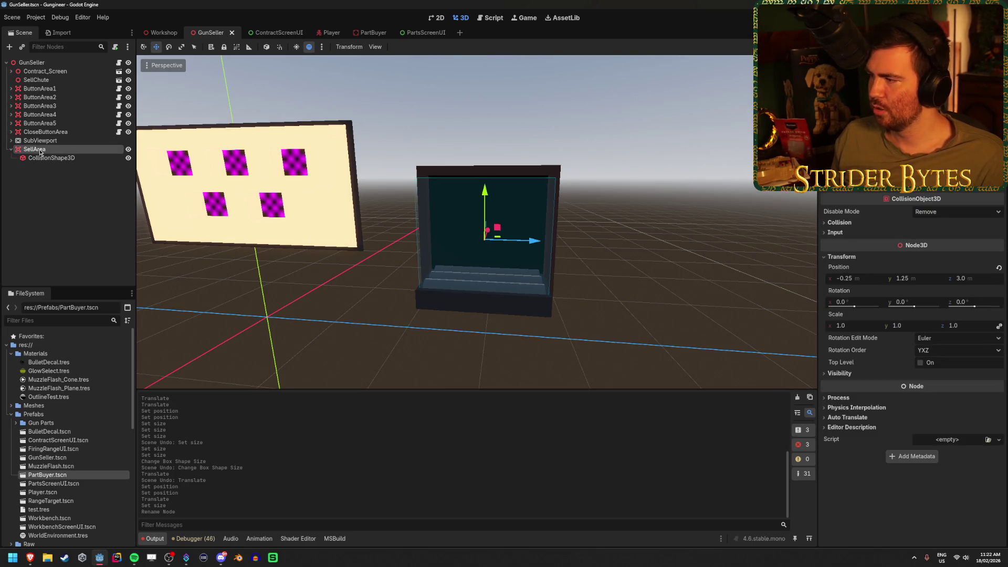
{"action": "left_click", "coordinate": [849, 224]}
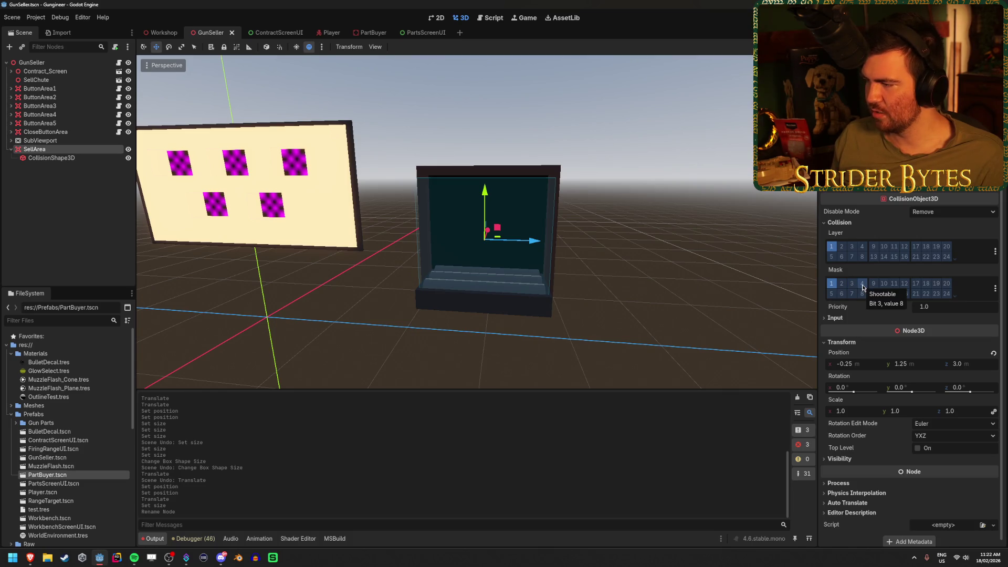
{"action": "left_click", "coordinate": [831, 284]}
{"action": "left_click", "coordinate": [851, 283]}
{"action": "key", "text": "ctrl+s"}
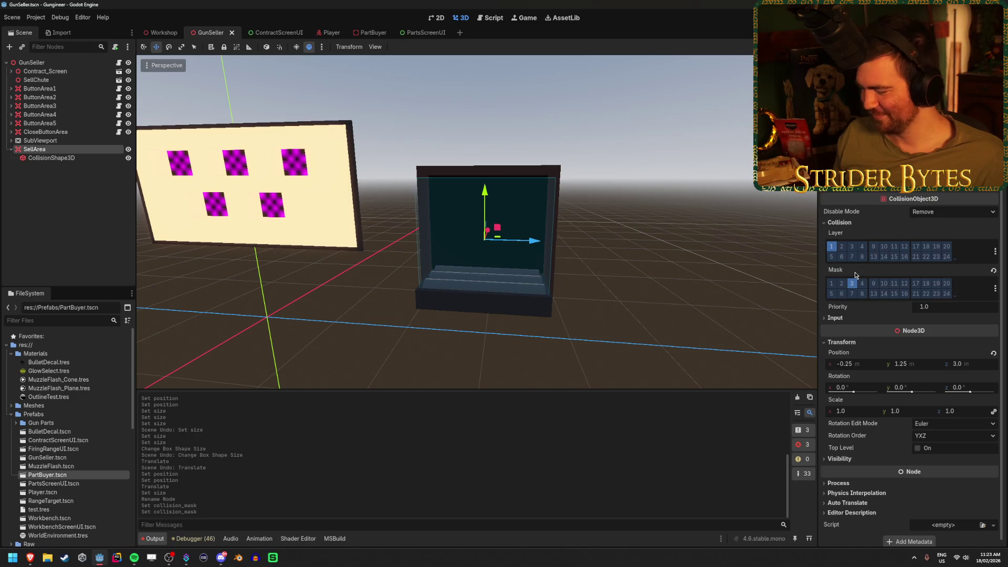
- Orbit the view around the seller objects and save the GunSeller scene again
{"action": "left_click", "coordinate": [647, 303]}
{"action": "mouse_move", "coordinate": [647, 303]}
{"action": "left_mouse_down"}
{"action": "mouse_move", "coordinate": [472, 307]}
{"action": "mouse_move", "coordinate": [704, 281]}
{"action": "left_mouse_up"}
{"action": "key", "text": "ctrl+s"}
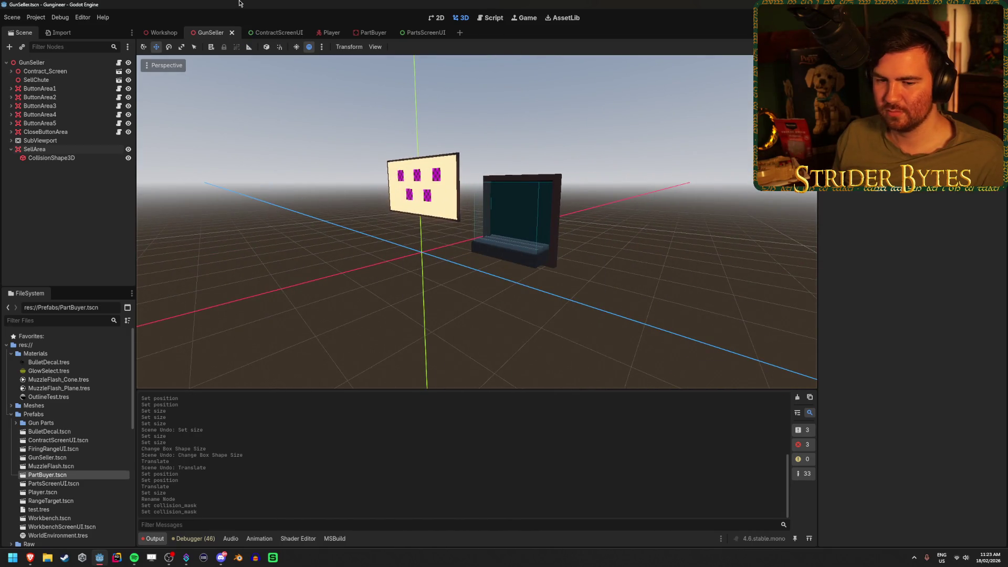
- View the Workshop scene's lit panel, then select the GunSeller root to show its GunSeller.cs script
{"action": "left_click", "coordinate": [160, 33]}
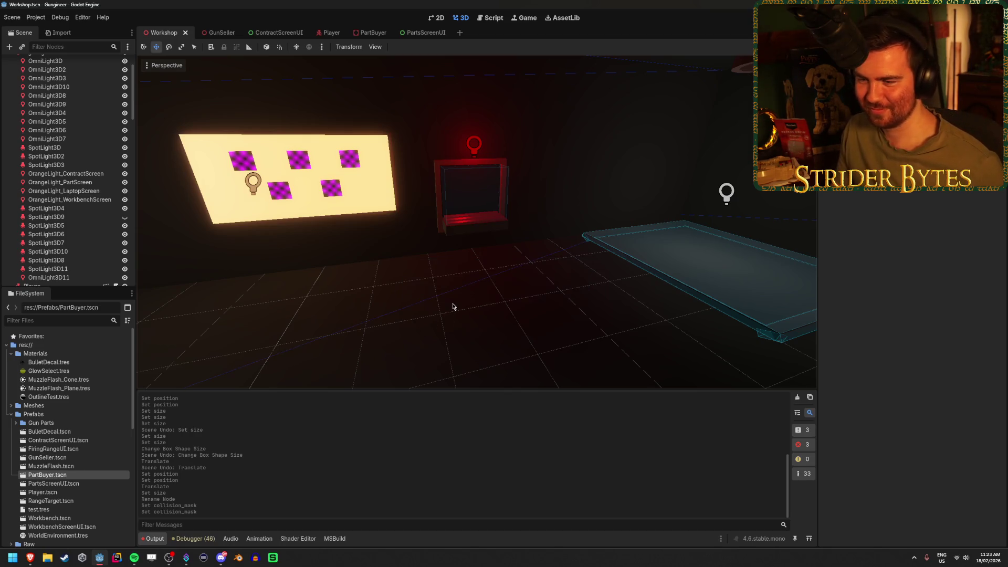
{"action": "left_click_drag", "start_coordinate": [514, 299], "coordinate": [167, 365]}
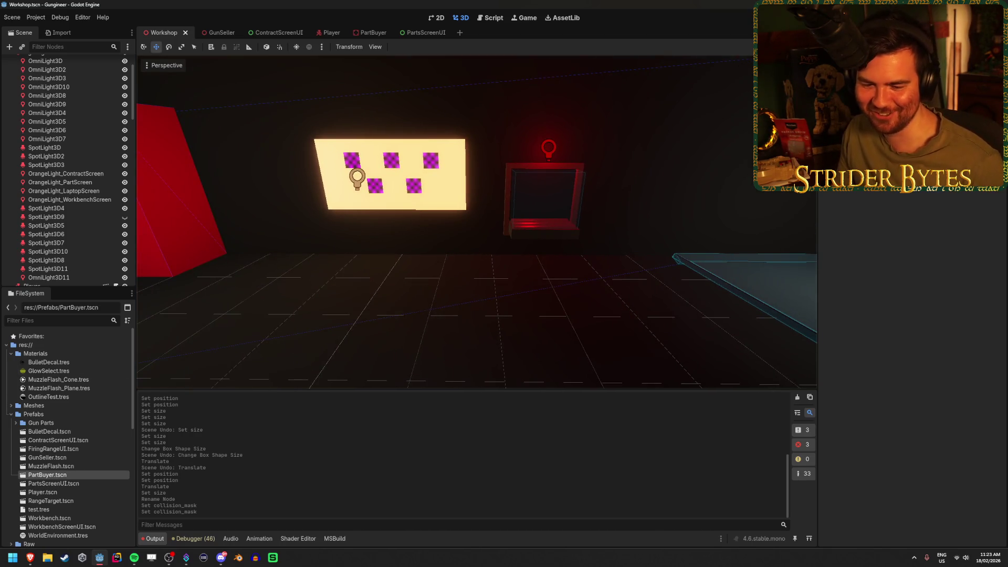
{"action": "mouse_move", "coordinate": [531, 313]}
{"action": "left_mouse_down"}
{"action": "mouse_move", "coordinate": [499, 318]}
{"action": "mouse_move", "coordinate": [555, 325]}
{"action": "left_mouse_up"}
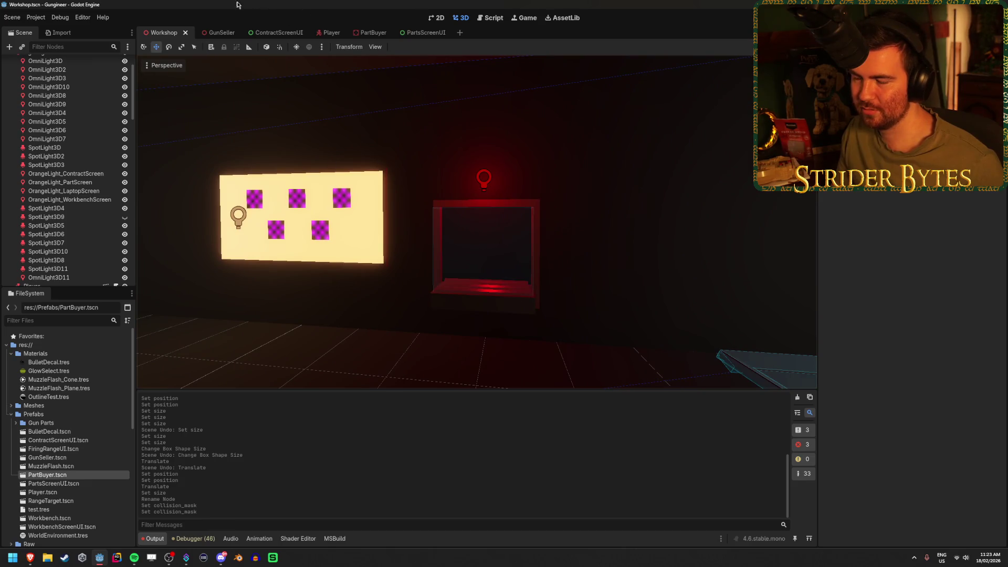
{"action": "left_click", "coordinate": [211, 33]}
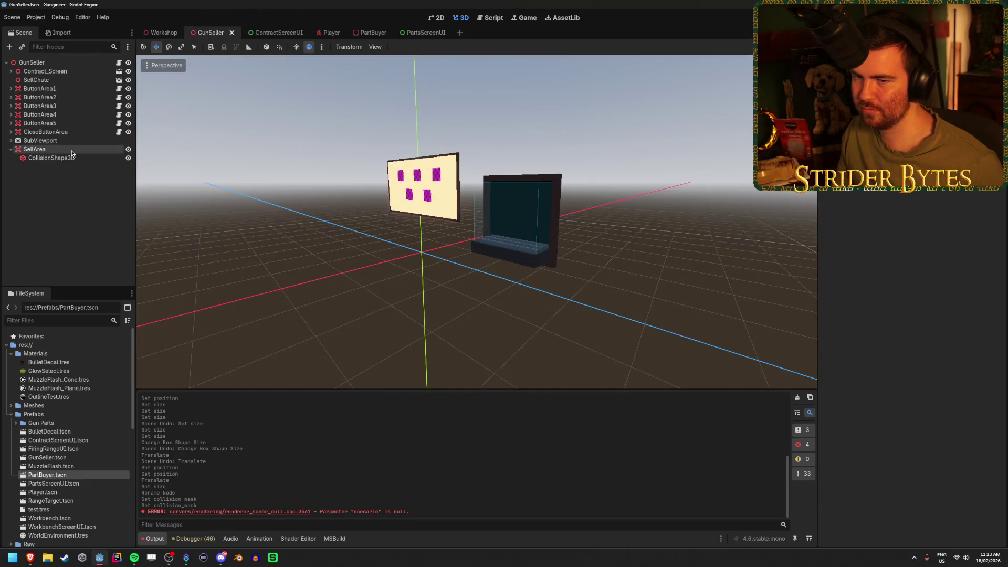
{"action": "left_click", "coordinate": [40, 64]}
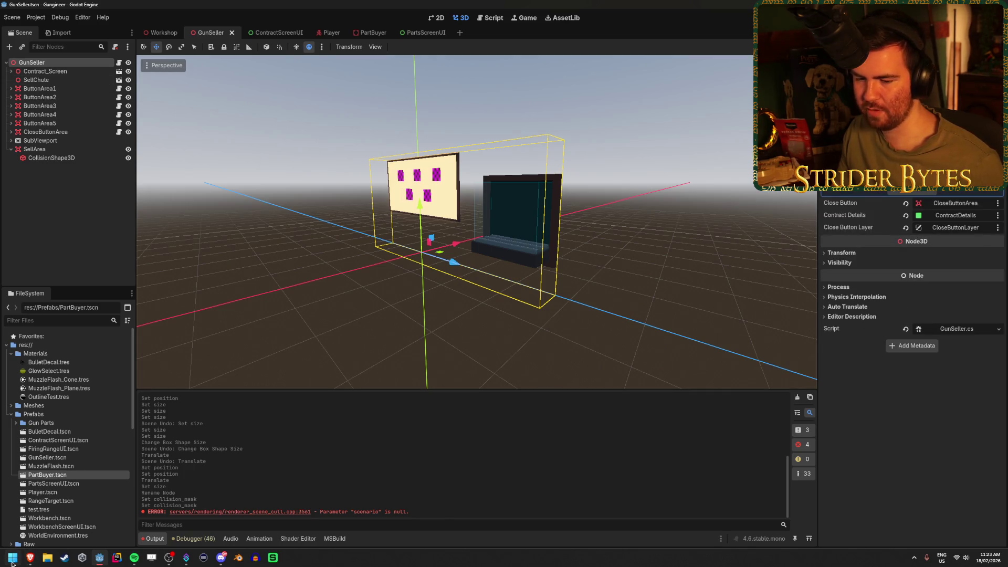
- Launch Visual Studio with the recent Gungineer.sln, then return to Godot's Workshop scene
{"action": "left_click", "coordinate": [13, 559]}
{"action": "type", "text": "visual"}
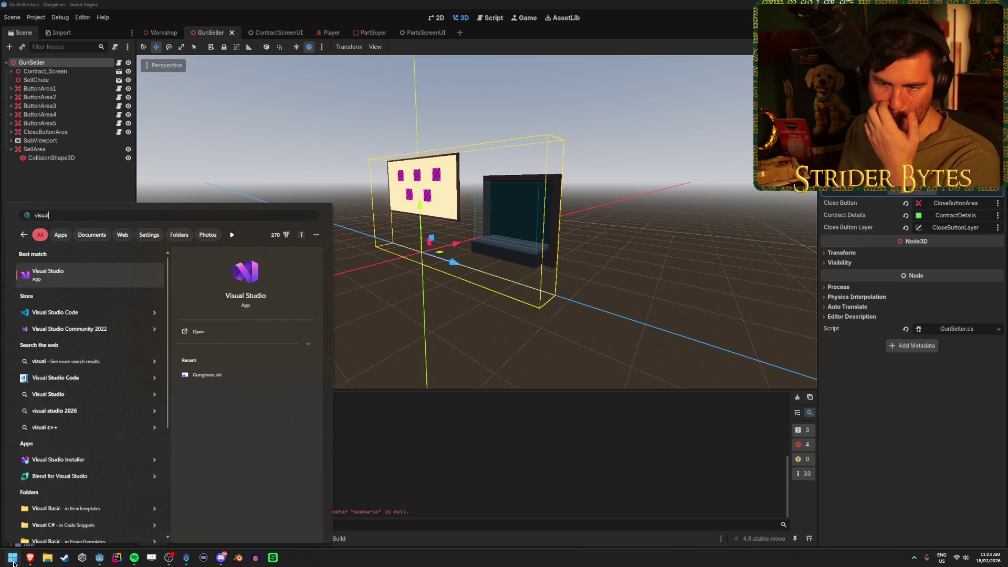
{"action": "key", "text": "Return"}
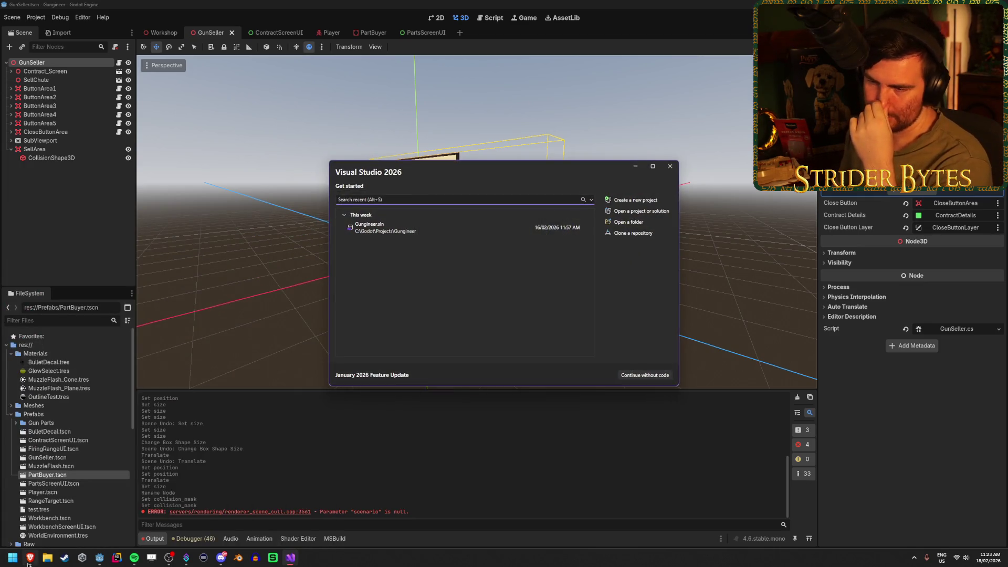
{"action": "left_click", "coordinate": [450, 228]}
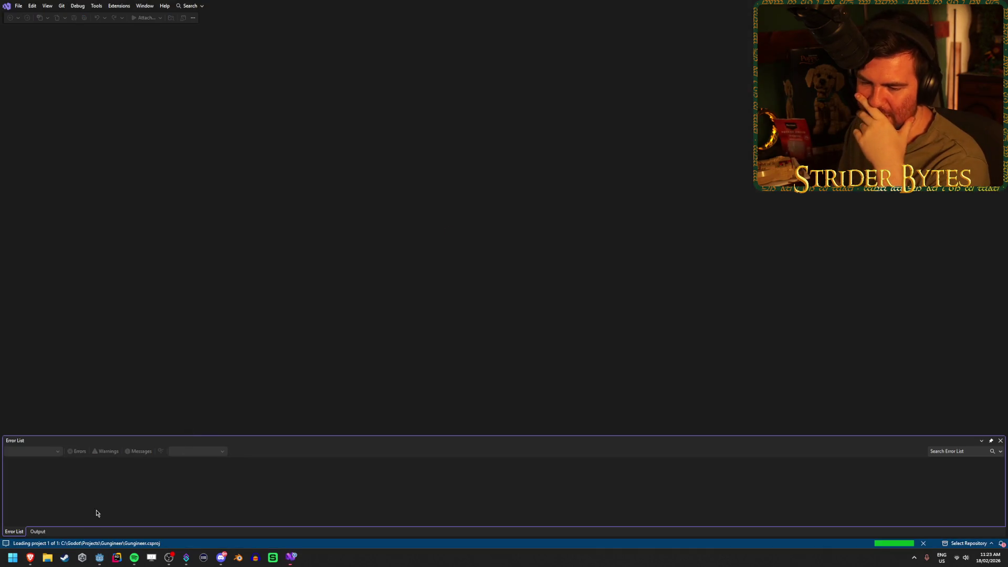
{"action": "left_click", "coordinate": [188, 557]}
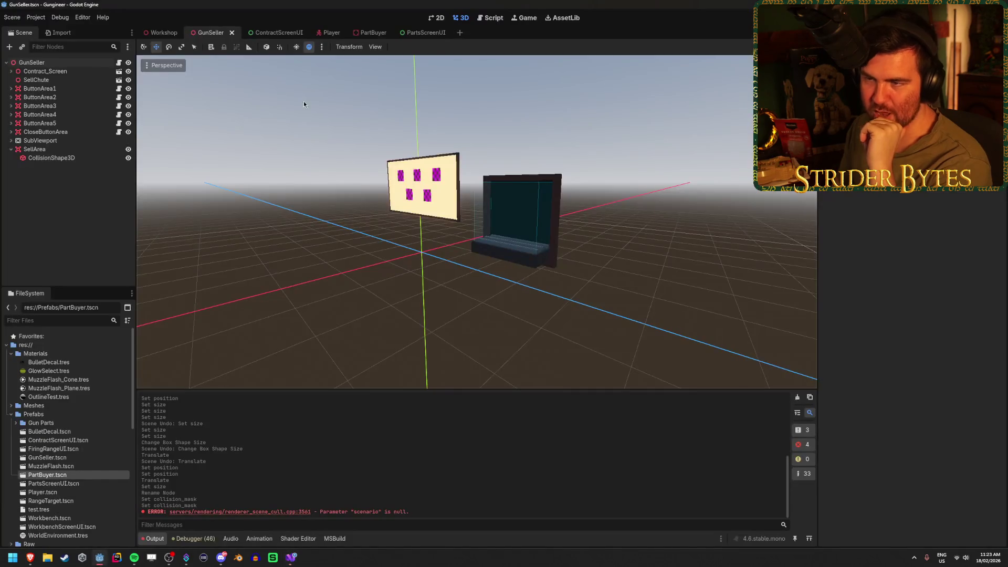
{"action": "left_click", "coordinate": [164, 33]}
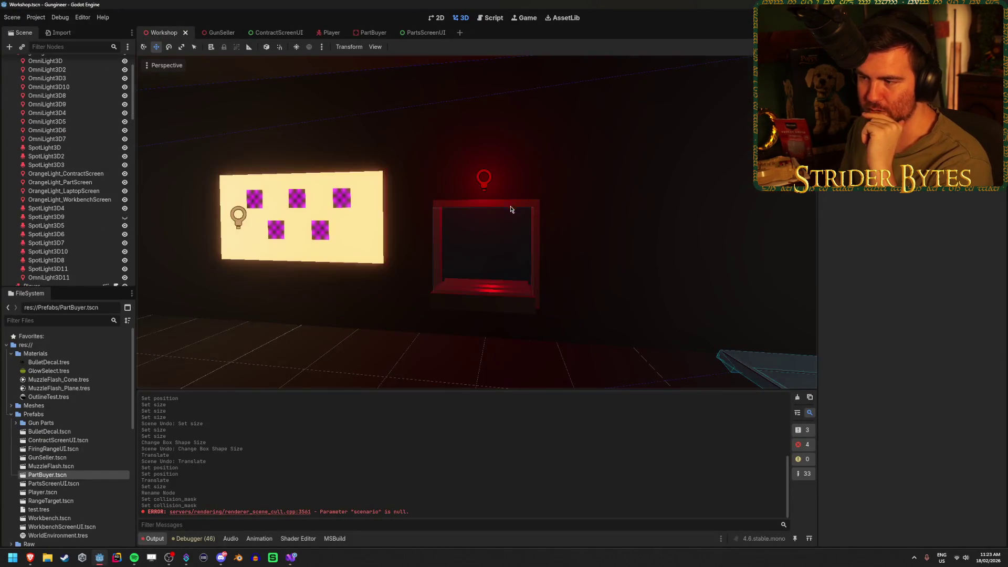
- Orbit the Workshop viewport to frame the red screen, yellow panel and table
{"action": "left_click_drag", "start_coordinate": [466, 243], "coordinate": [457, 230]}
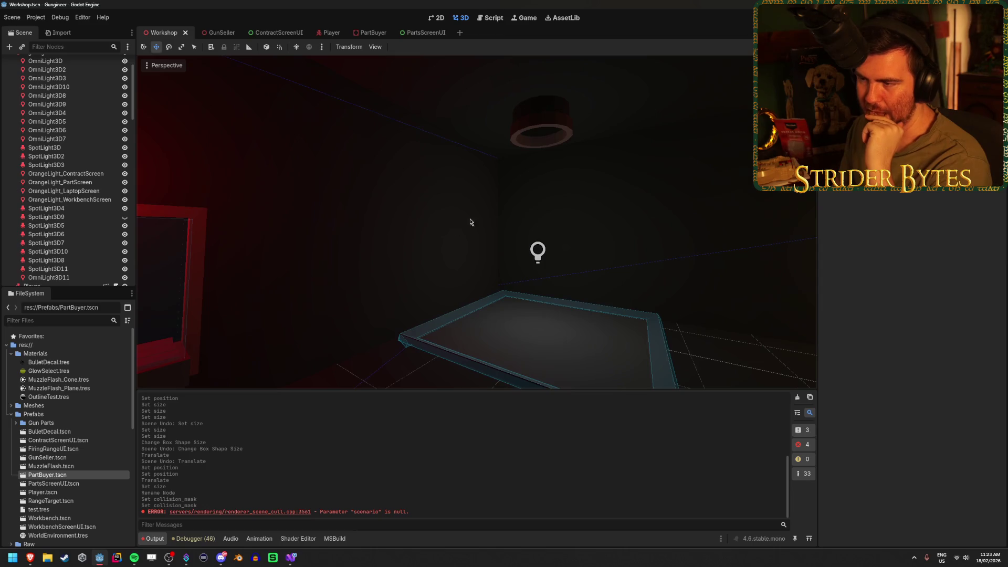
{"action": "mouse_move", "coordinate": [326, 252]}
{"action": "left_mouse_down"}
{"action": "mouse_move", "coordinate": [335, 294]}
{"action": "mouse_move", "coordinate": [462, 189]}
{"action": "left_mouse_up"}
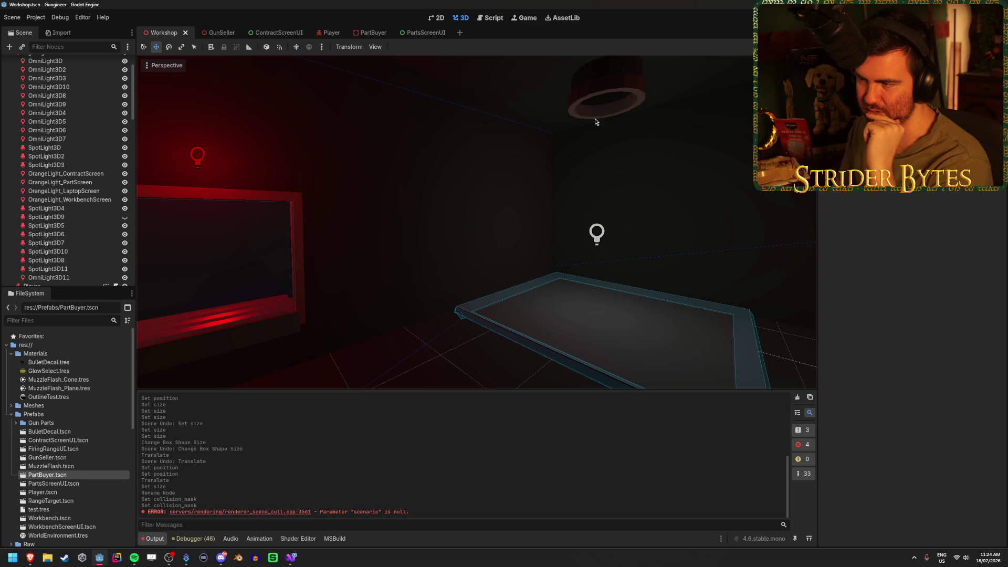
{"action": "left_click_drag", "start_coordinate": [588, 287], "coordinate": [473, 308]}
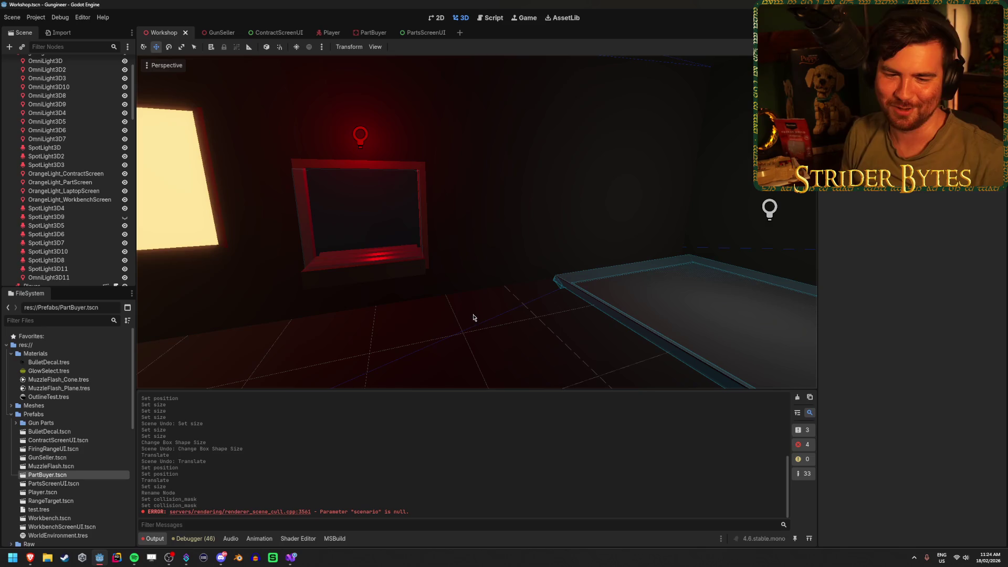
{"action": "left_click_drag", "start_coordinate": [538, 307], "coordinate": [537, 300]}
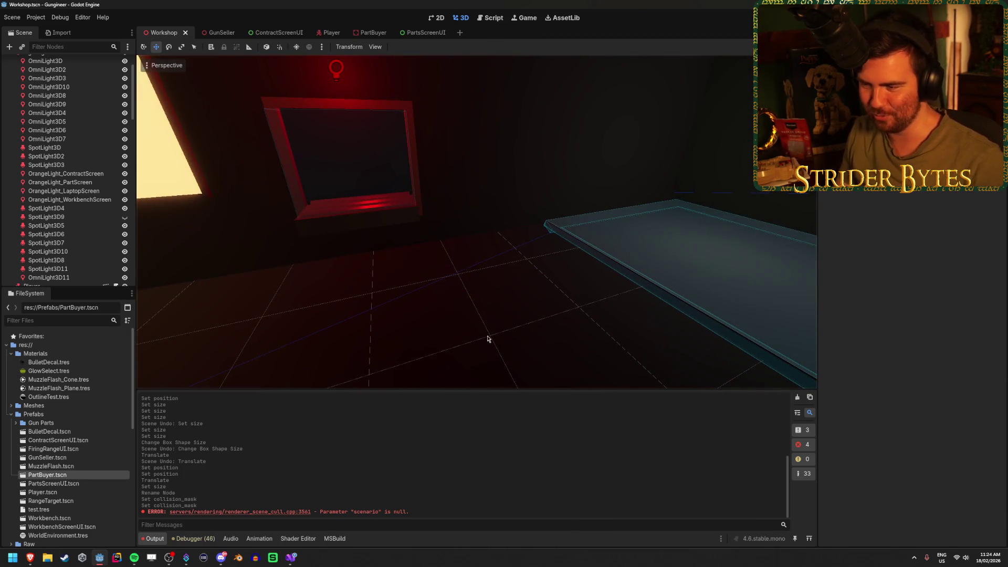
{"action": "left_click_drag", "start_coordinate": [488, 338], "coordinate": [495, 338]}
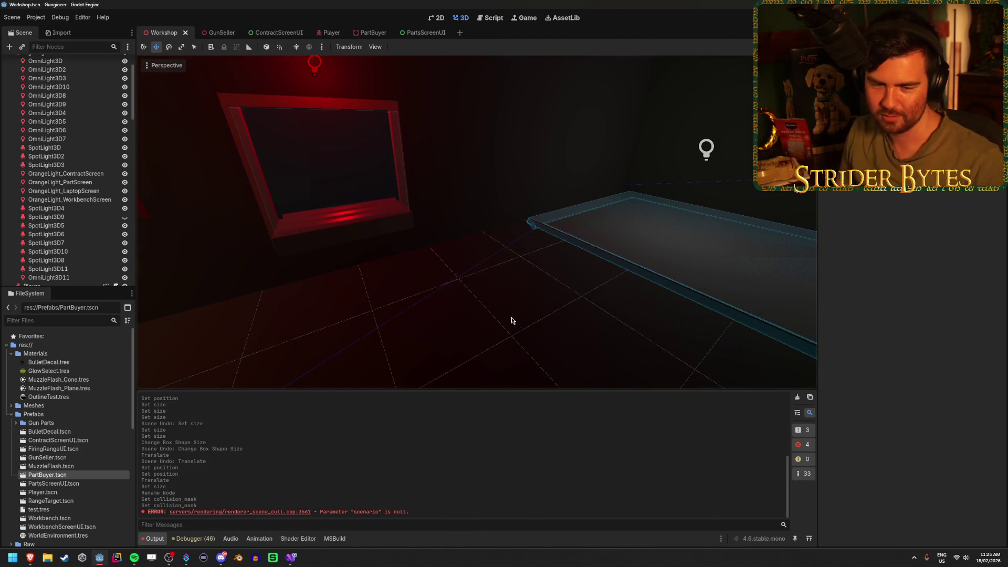
{"action": "left_click_drag", "start_coordinate": [512, 320], "coordinate": [492, 324]}
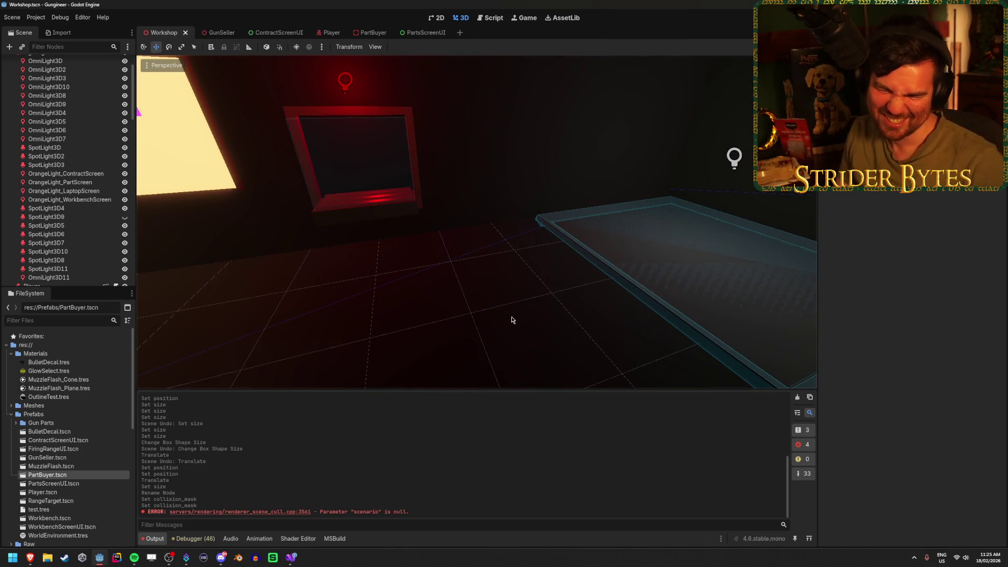
{"action": "left_click_drag", "start_coordinate": [499, 319], "coordinate": [432, 334]}
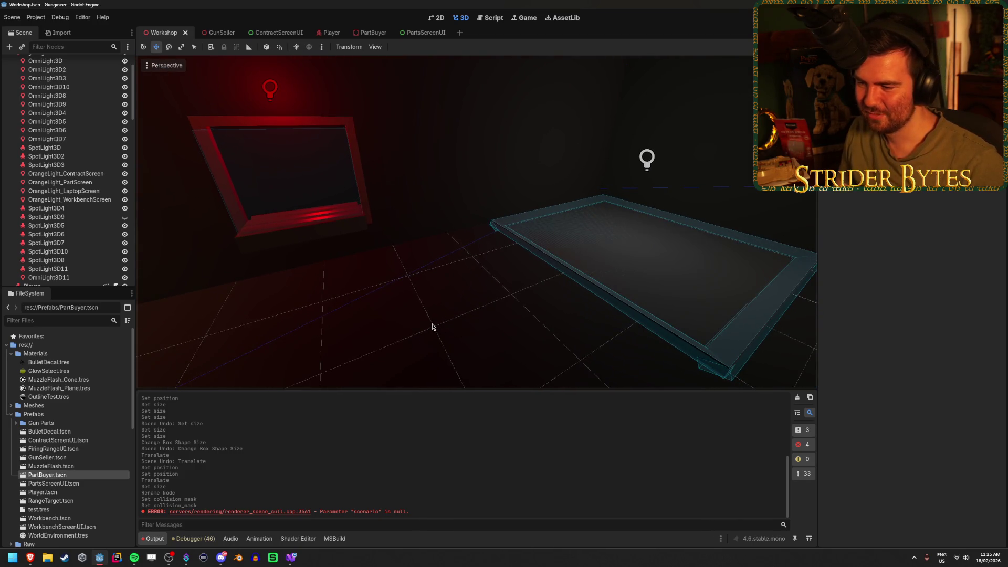
{"action": "mouse_move", "coordinate": [441, 308]}
{"action": "left_mouse_down"}
{"action": "mouse_move", "coordinate": [388, 310]}
{"action": "mouse_move", "coordinate": [441, 311]}
{"action": "mouse_move", "coordinate": [520, 339]}
{"action": "left_mouse_up"}
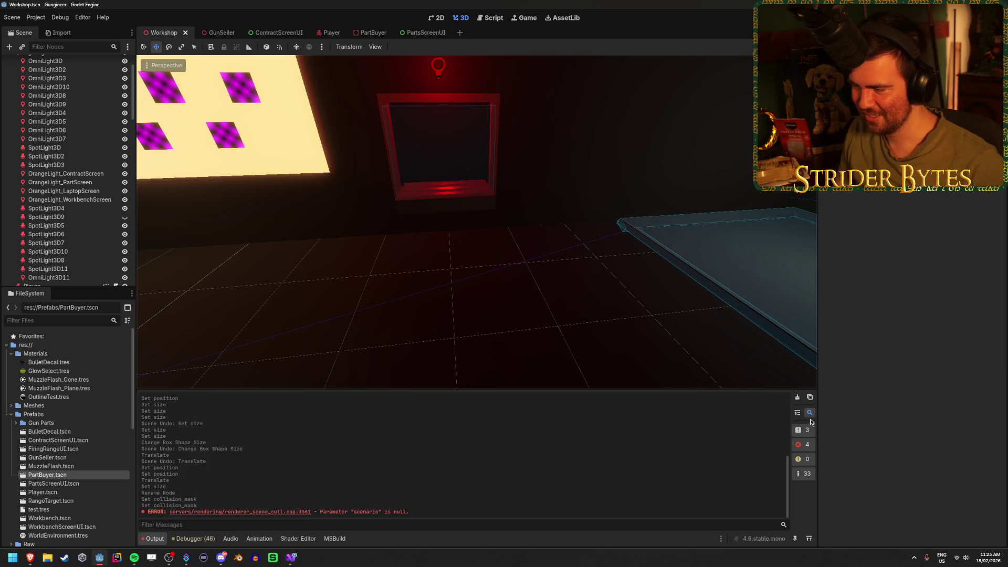
- Clear the output log and bring up GunSeller.cs in Visual Studio at the CloseContract loop
{"action": "left_click", "coordinate": [797, 397]}
{"action": "left_click", "coordinate": [291, 557]}
{"action": "left_click", "coordinate": [288, 311]}
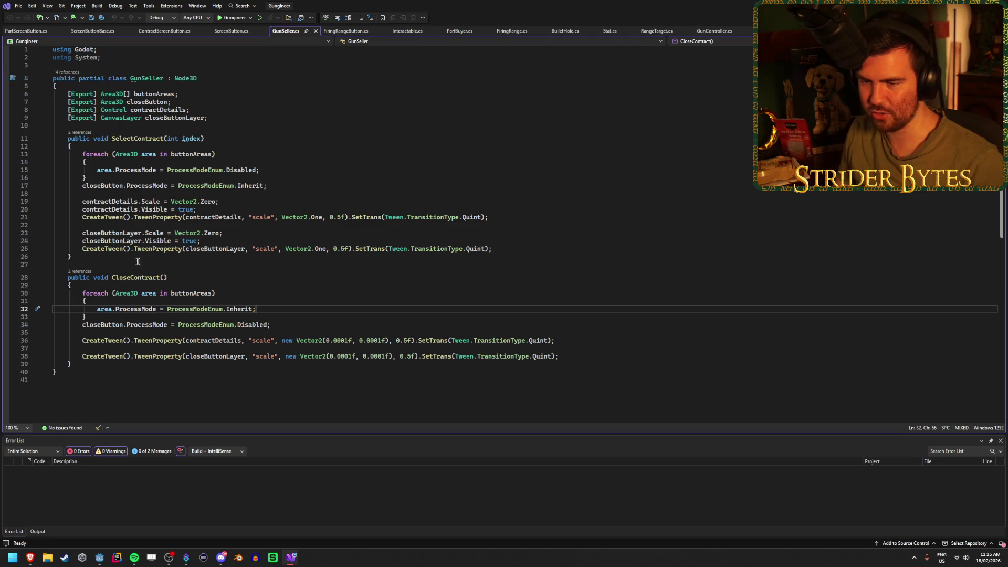
- Add '[Export] Area3D sellArea;' below closeButtonLayer, save, and add blank lines after CloseContract
{"action": "left_click", "coordinate": [412, 118]}
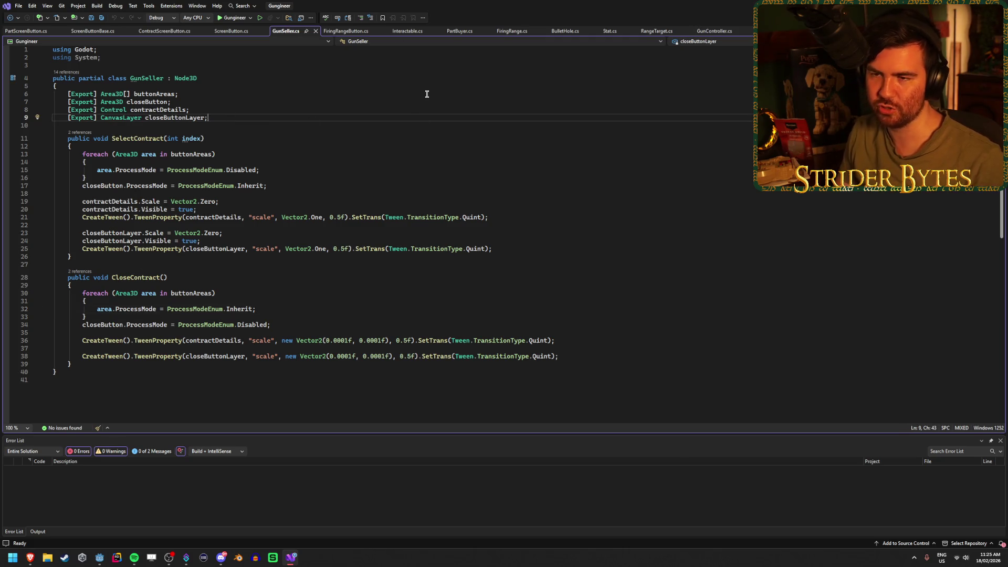
{"action": "key", "text": "Return"}
{"action": "type", "text": "[Export] Are"}
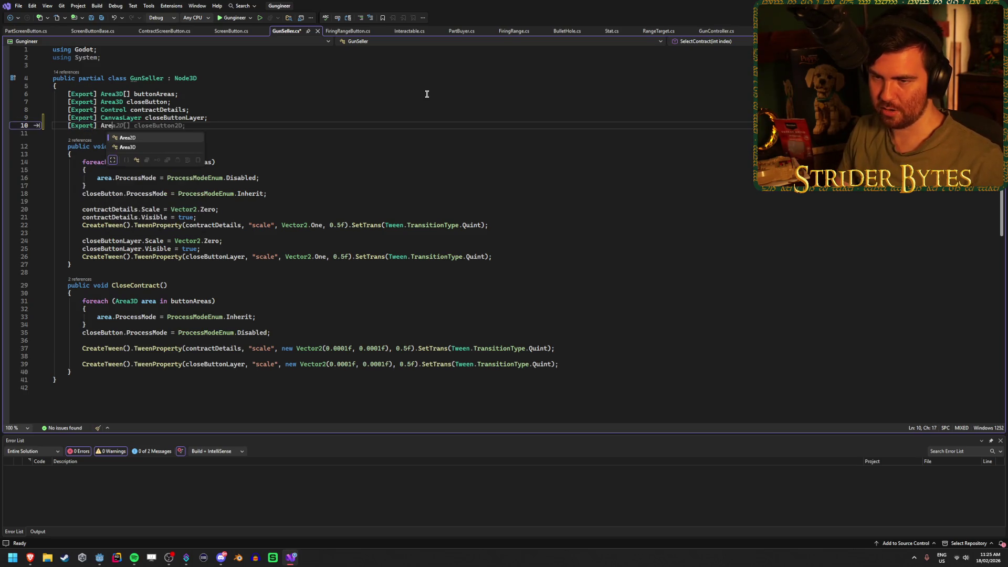
{"action": "type", "text": "a3D se"}
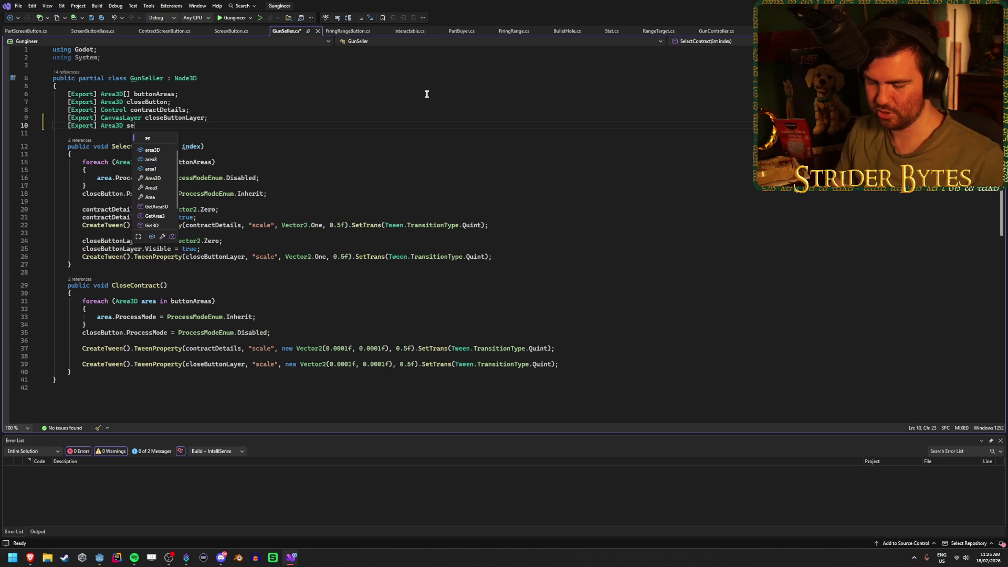
{"action": "type", "text": "llArea;"}
{"action": "key", "text": "ctrl+s"}
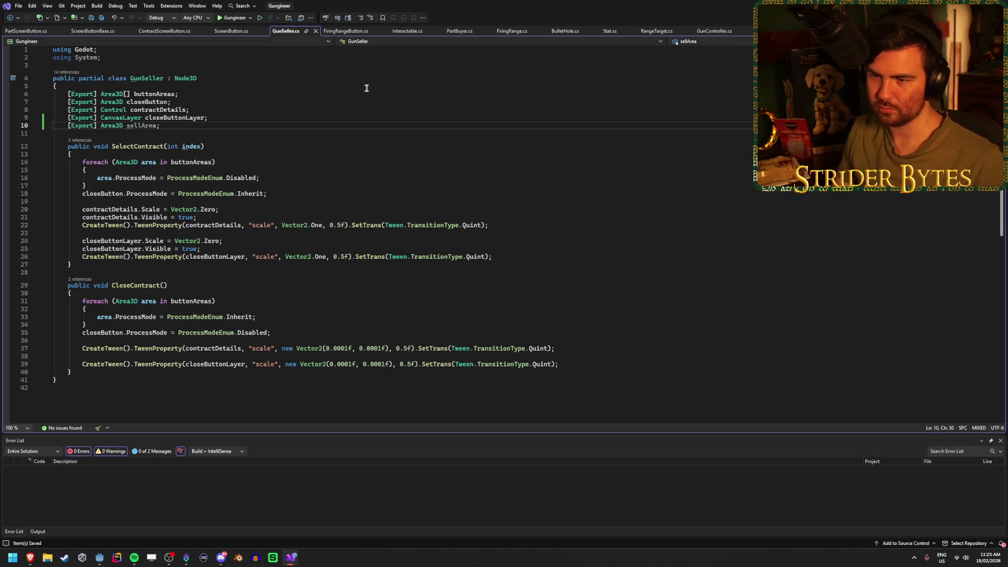
{"action": "left_click", "coordinate": [82, 370]}
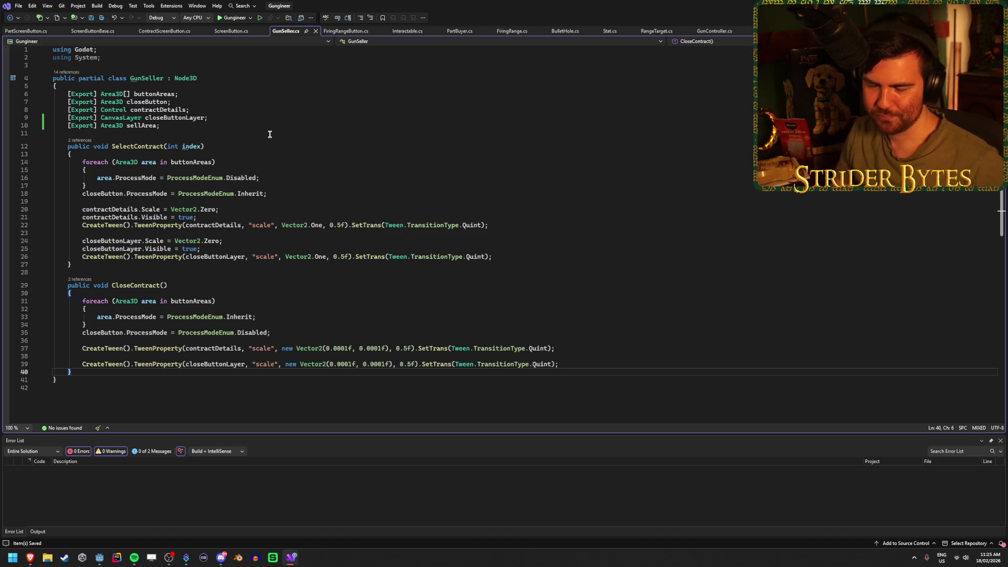
{"action": "key", "text": "Return"}
{"action": "key", "text": "Return"}
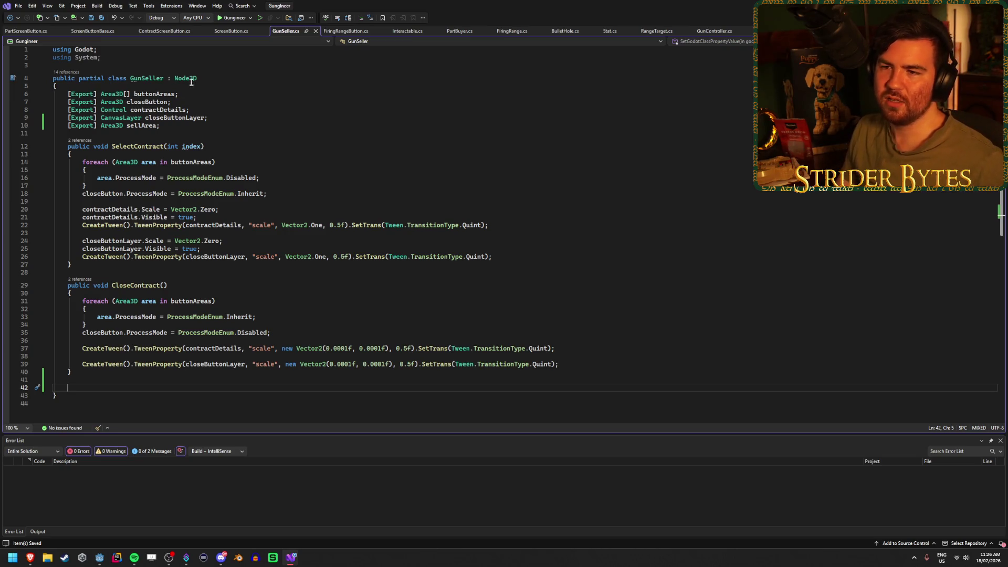
- Insert blank lines below the exported field declarations for a new method
{"action": "mouse_move", "coordinate": [191, 79]}
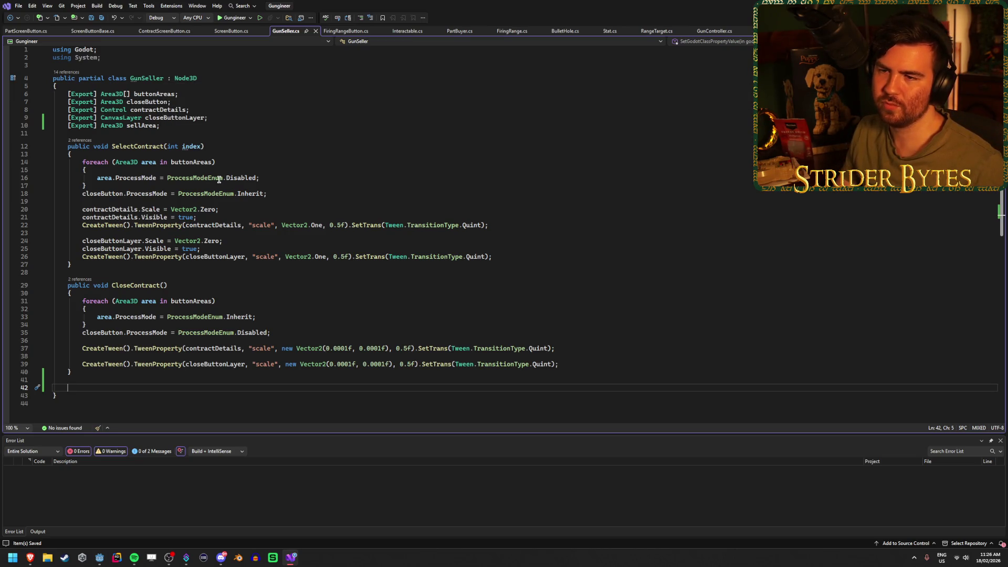
{"action": "left_click", "coordinate": [228, 118]}
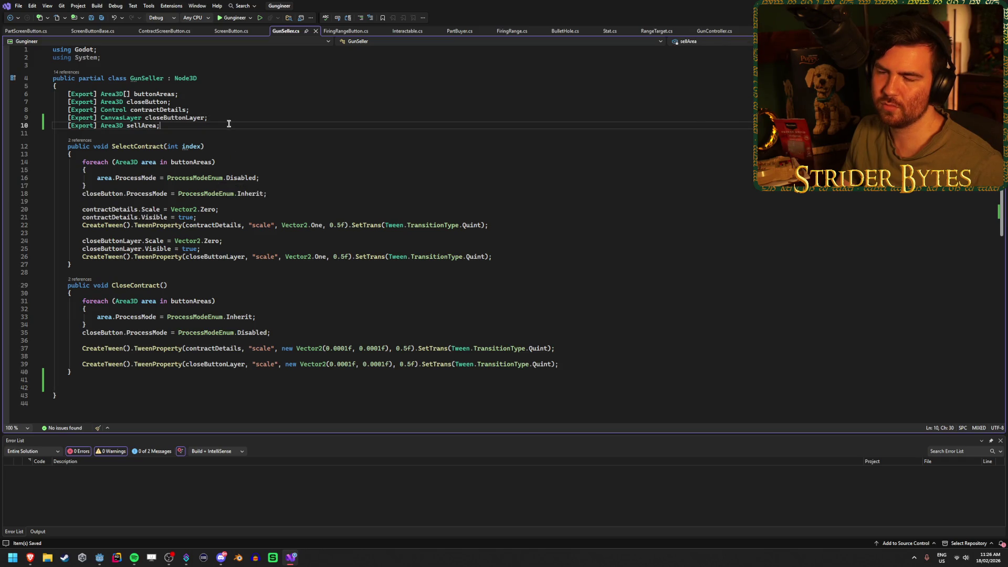
{"action": "key", "text": "Up"}
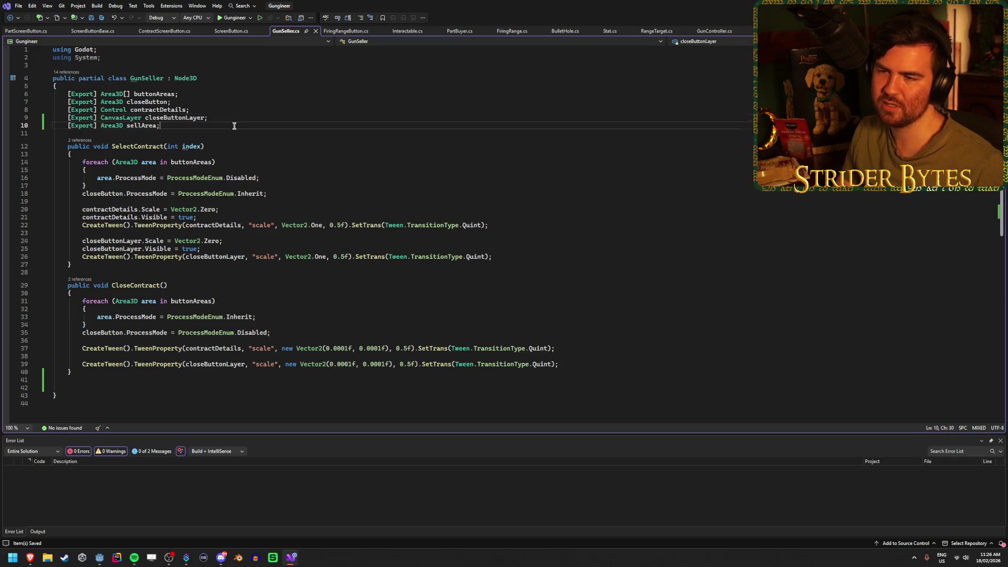
{"action": "key", "text": "Down"}
{"action": "key", "text": "Down"}
{"action": "key", "text": "Up"}
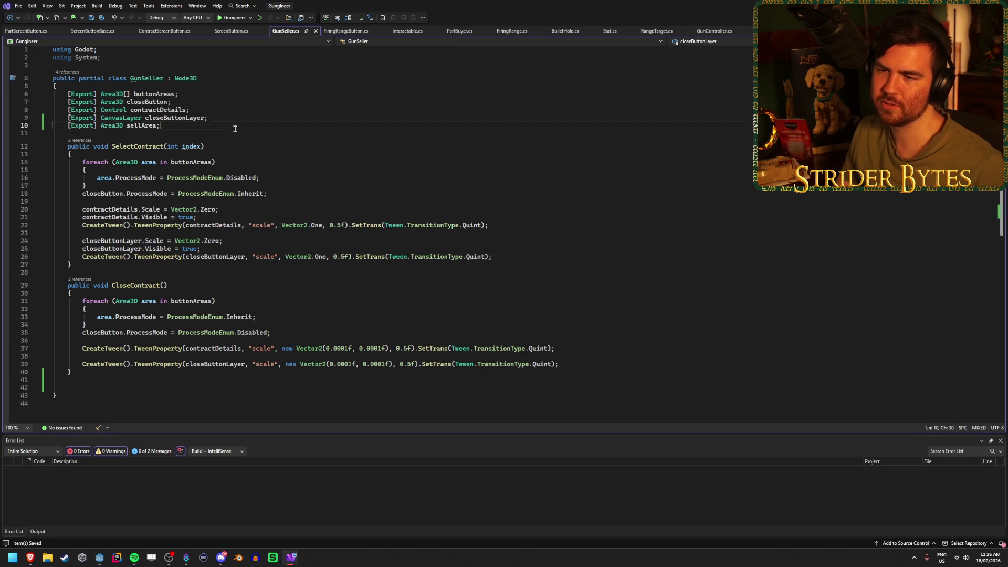
{"action": "key", "text": "Down"}
{"action": "key", "text": "Up"}
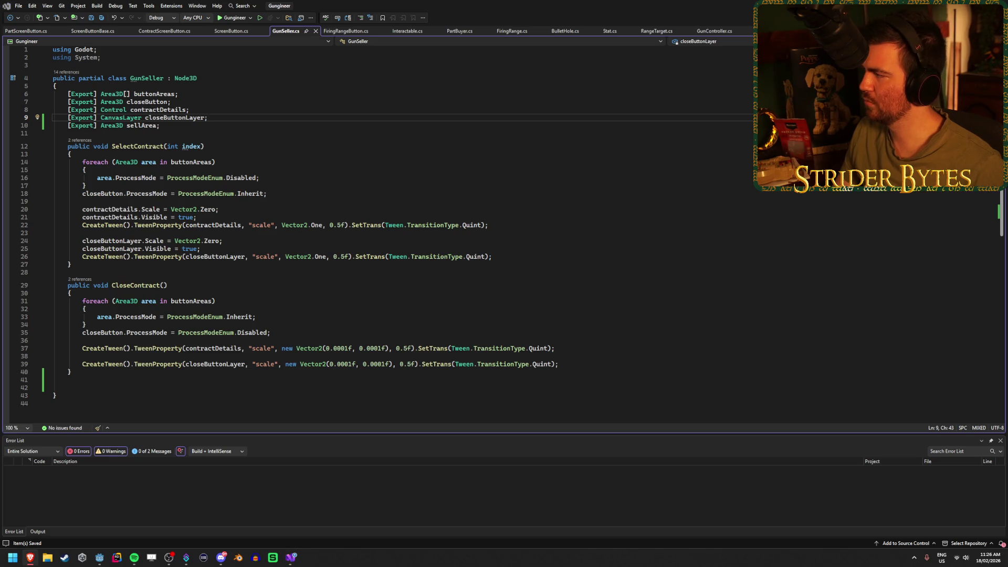
{"action": "left_click", "coordinate": [201, 132]}
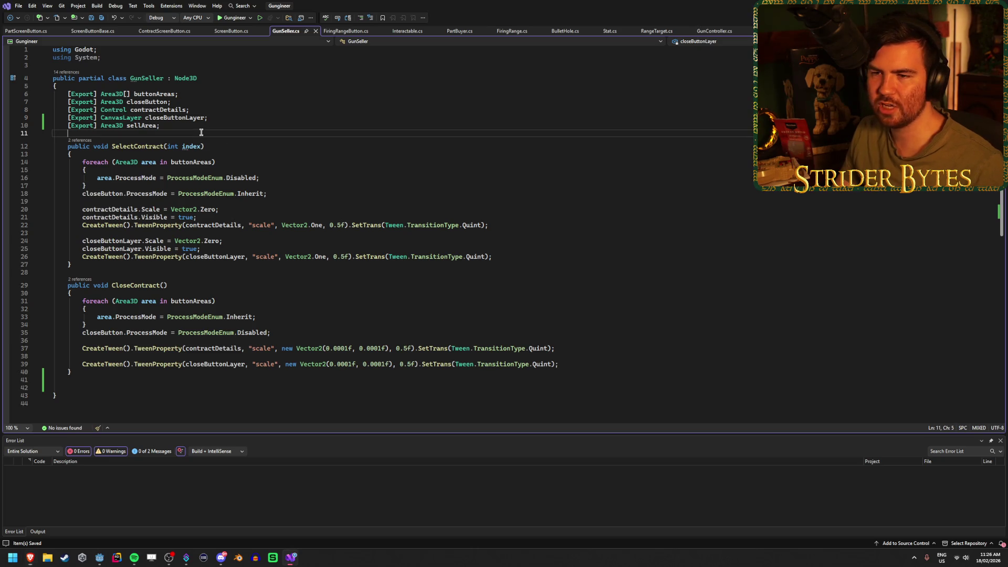
{"action": "key", "text": "Return"}
{"action": "key", "text": "Return"}
{"action": "key", "text": "Up"}
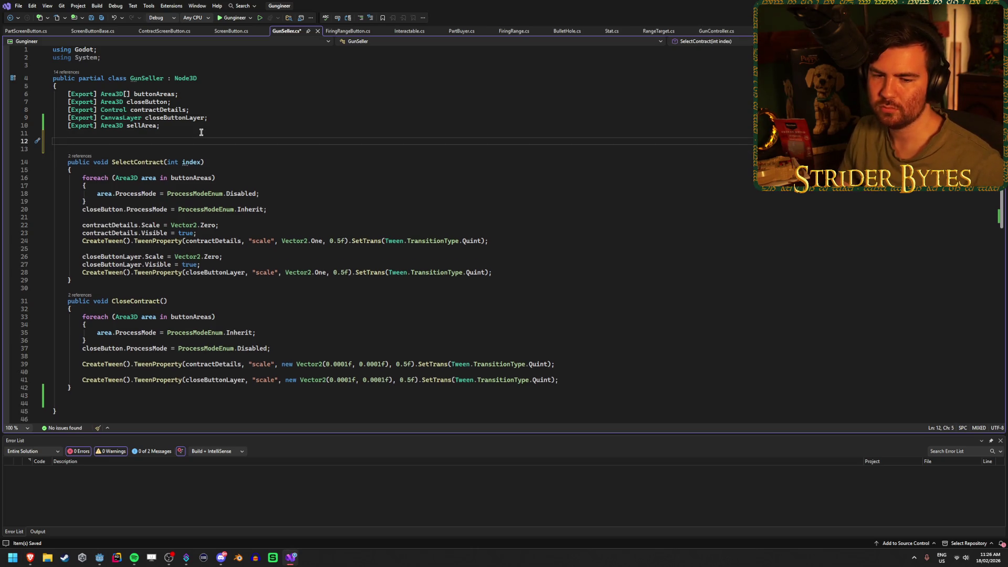
- Add an 'override void _Ready' stub without the base._Ready() call and save
{"action": "key", "text": "ctrl+s"}
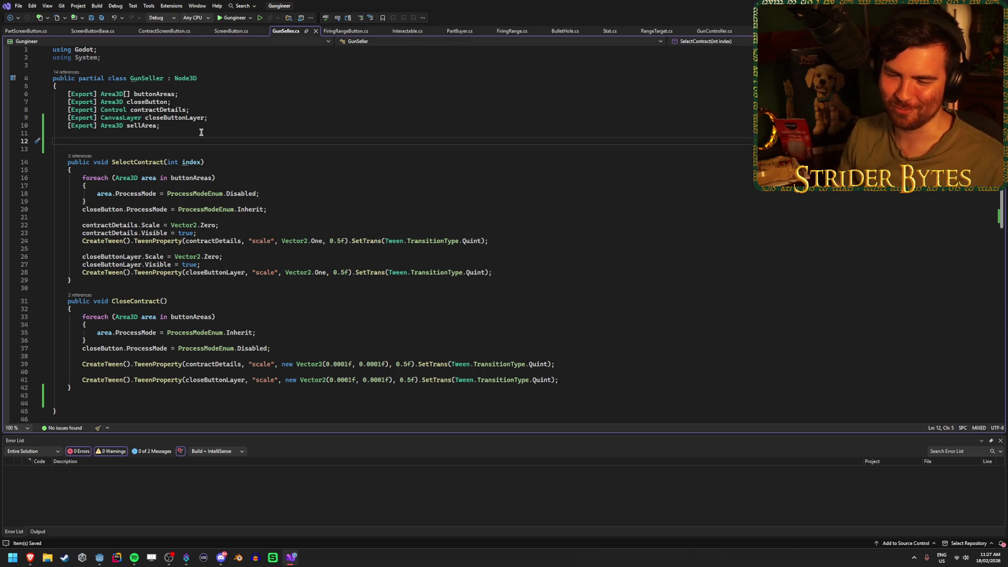
{"action": "type", "text": "override"}
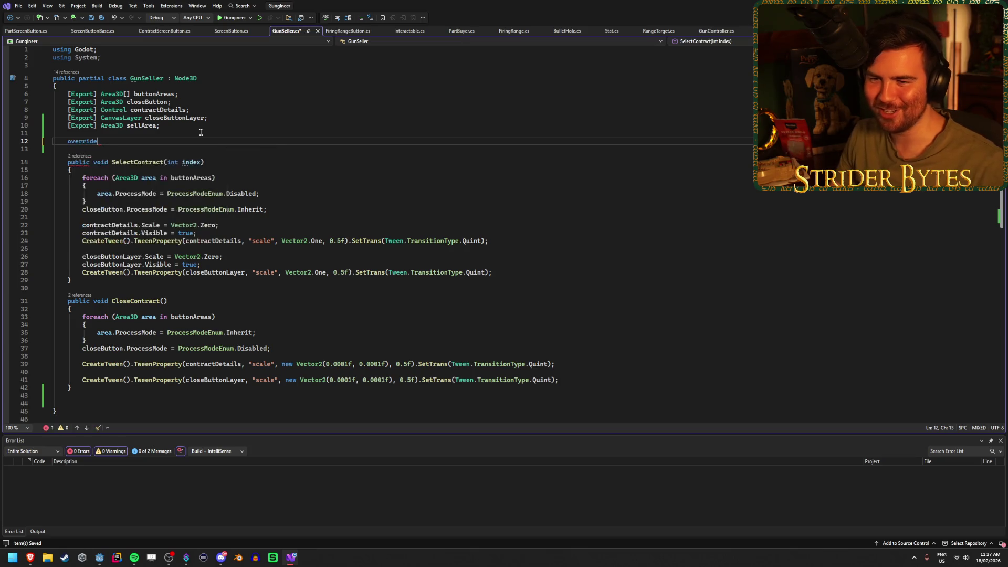
{"action": "type", "text": " void _Ready"}
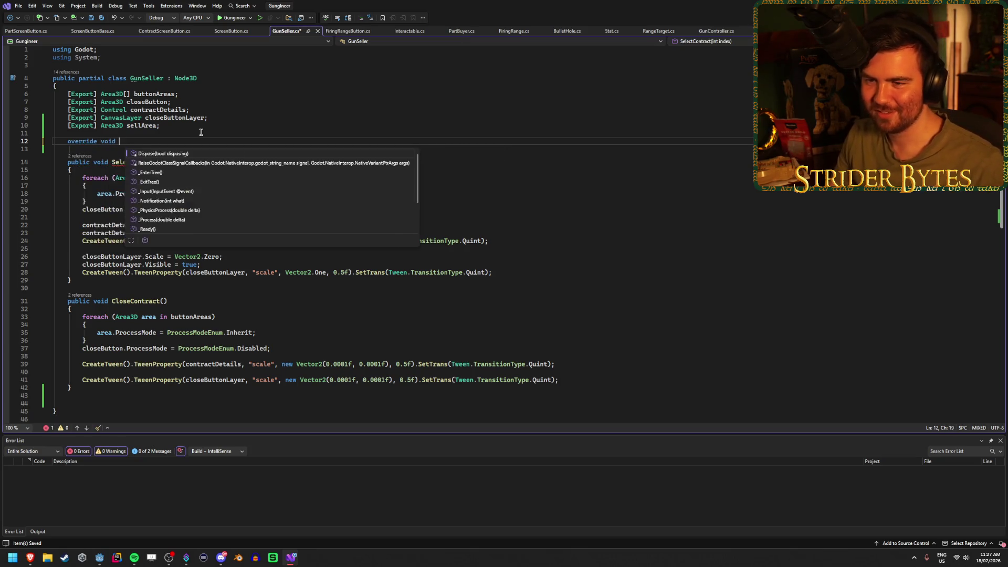
{"action": "key", "text": "Return"}
{"action": "key", "text": "BackSpace"}
{"action": "key", "text": "ctrl+a"}
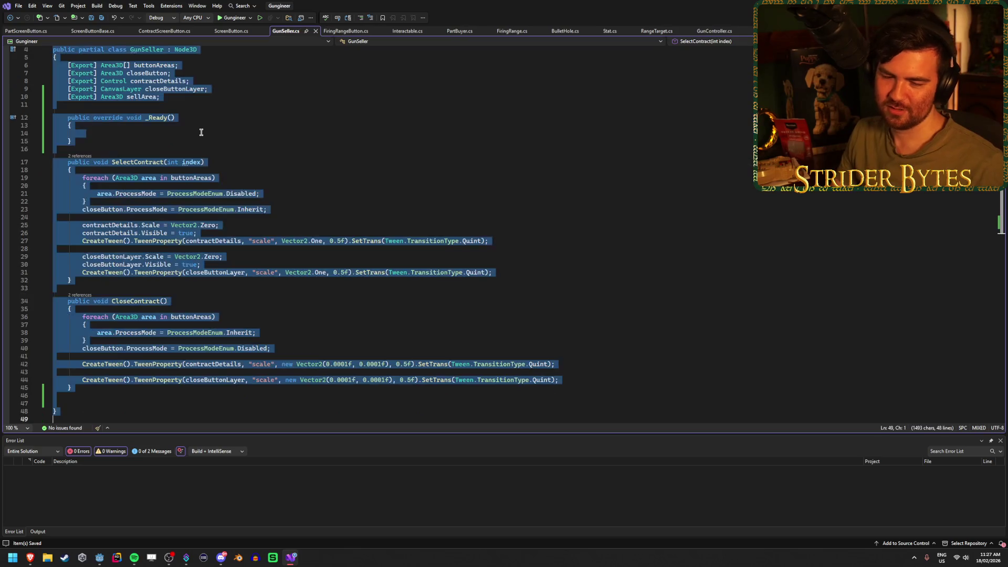
{"action": "key", "text": "ctrl+s"}
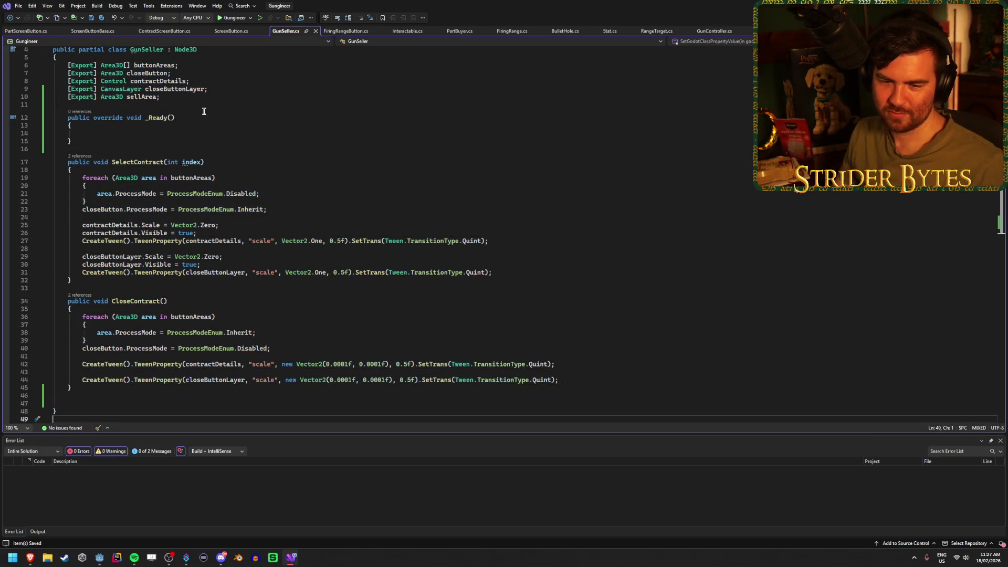
- Begin the _Ready body by typing 'sellArea.'
{"action": "left_click", "coordinate": [189, 134]}
{"action": "scroll", "coordinate": [287, 208], "scroll_direction": "up", "scroll_amount": 1}
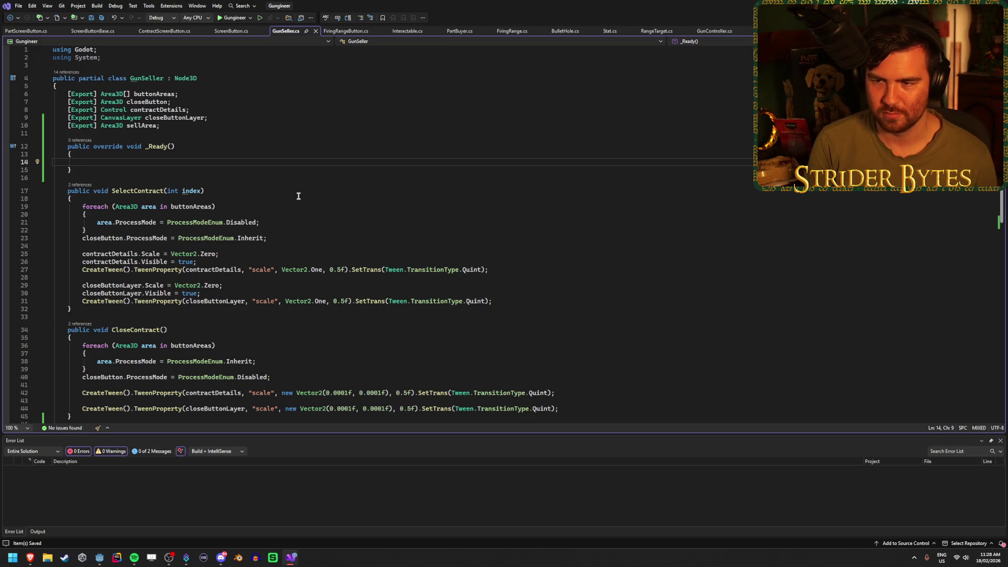
{"action": "type", "text": "s"}
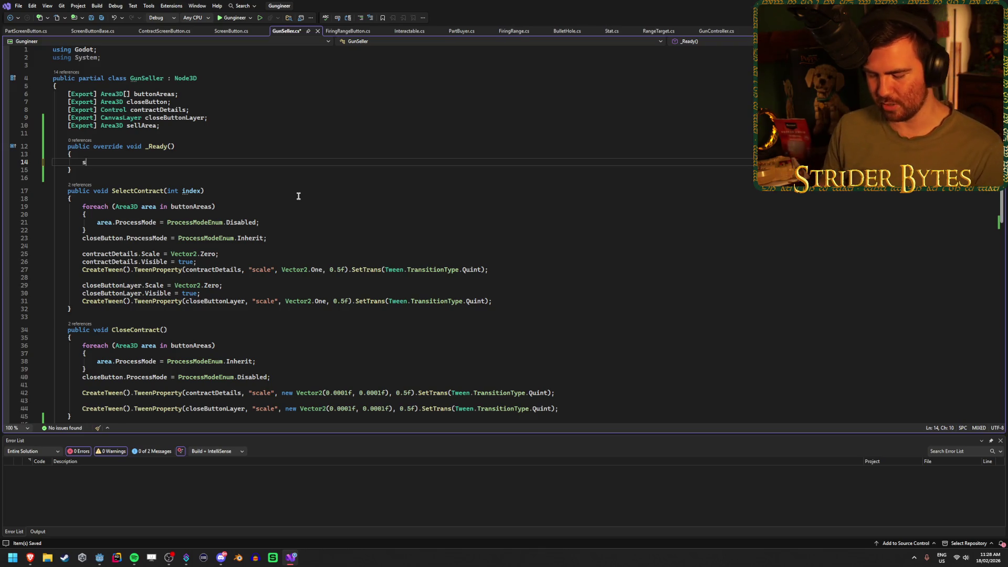
{"action": "type", "text": "ellArea."}
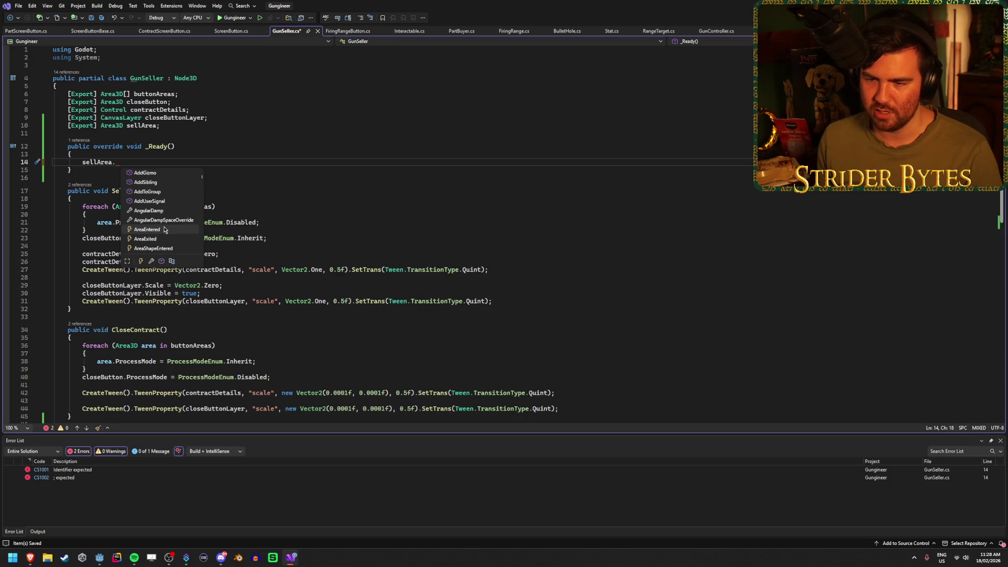
- Write 'sellArea.AreaEntered += SellGun;' and generate the SellGun(Area3D area) method stub
{"action": "double_click", "coordinate": [159, 229]}
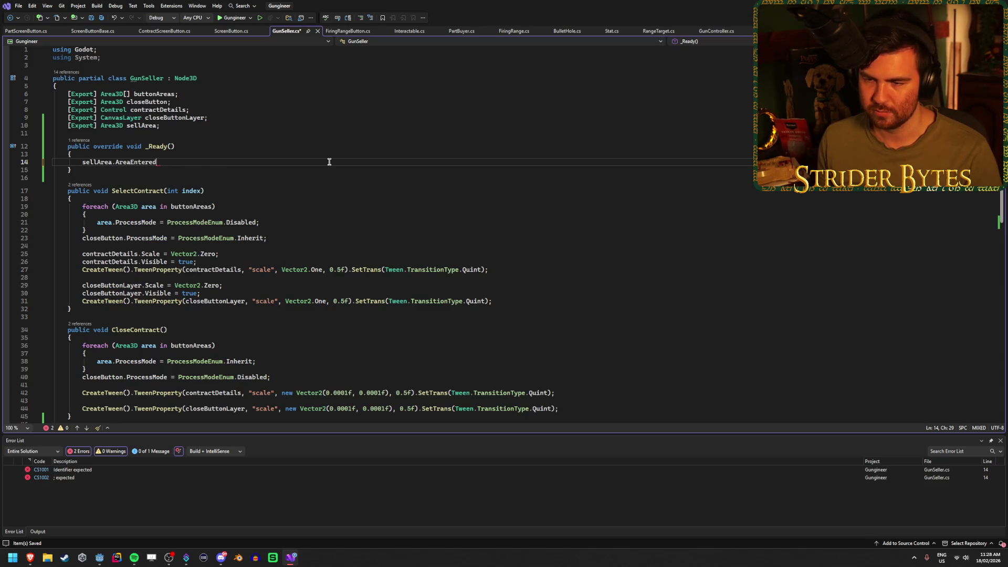
{"action": "type", "text": " +="}
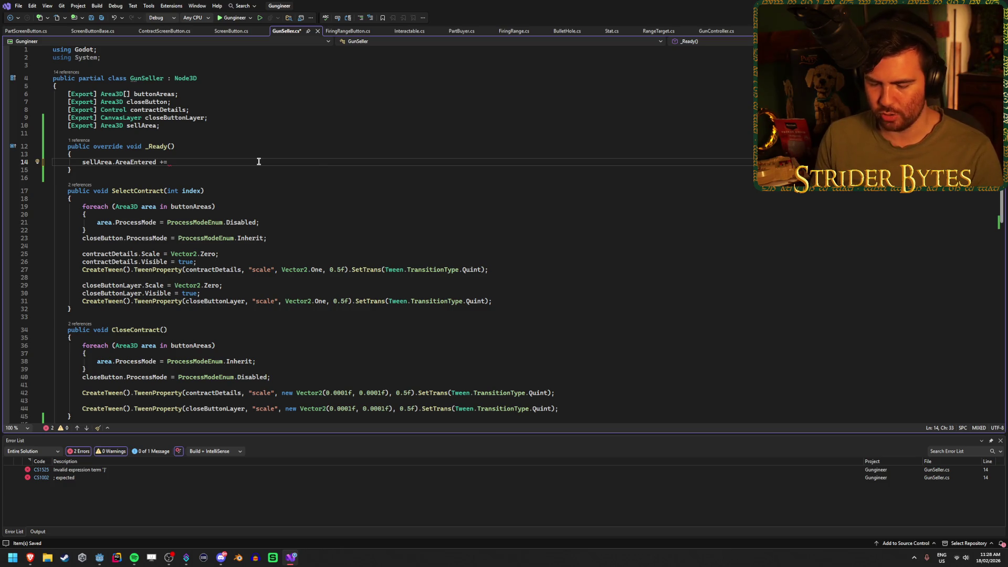
{"action": "type", "text": " SellGun;"}
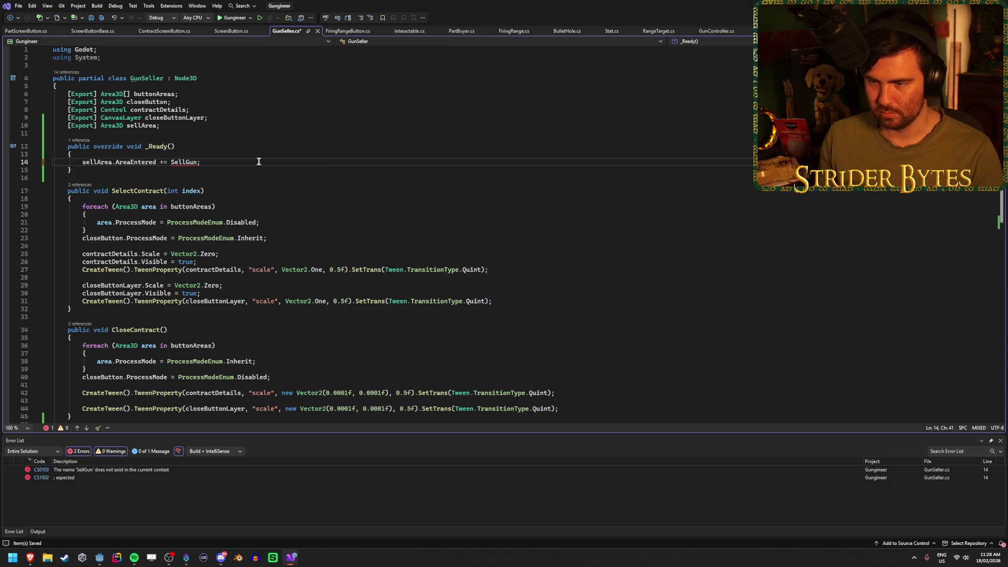
{"action": "key", "text": "Left"}
{"action": "key", "text": "Left"}
{"action": "key", "text": "Left"}
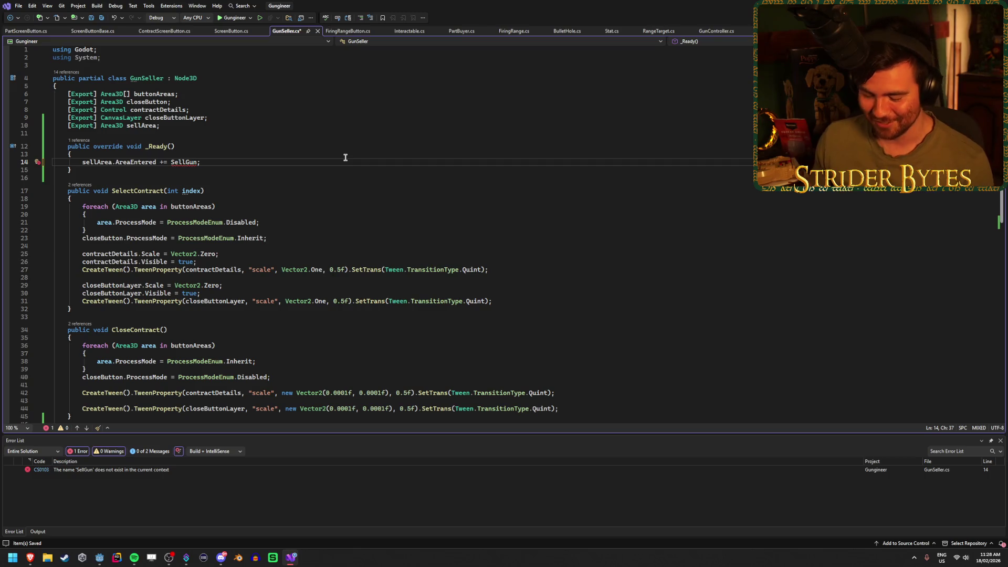
{"action": "key", "text": "ctrl+period"}
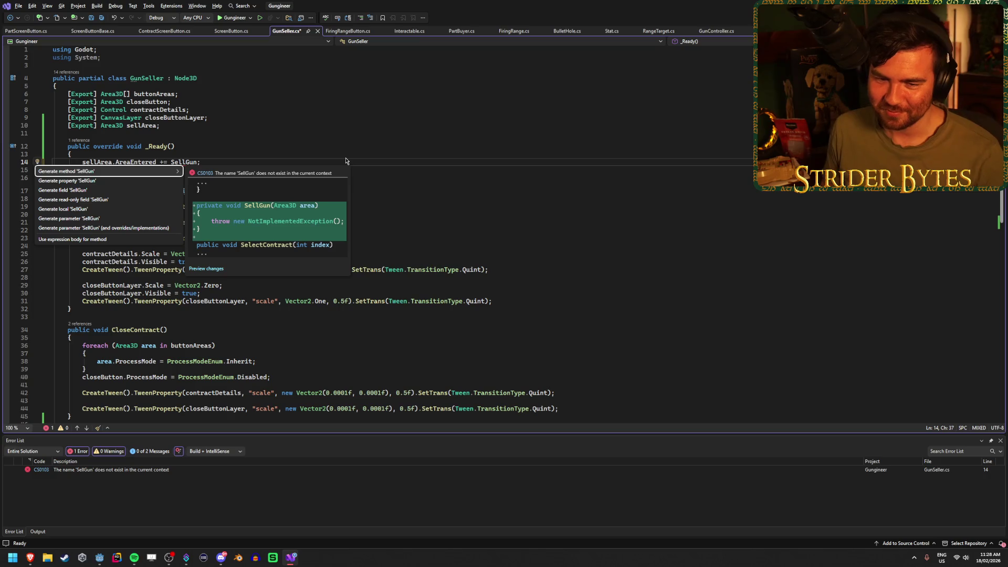
{"action": "key", "text": "Return"}
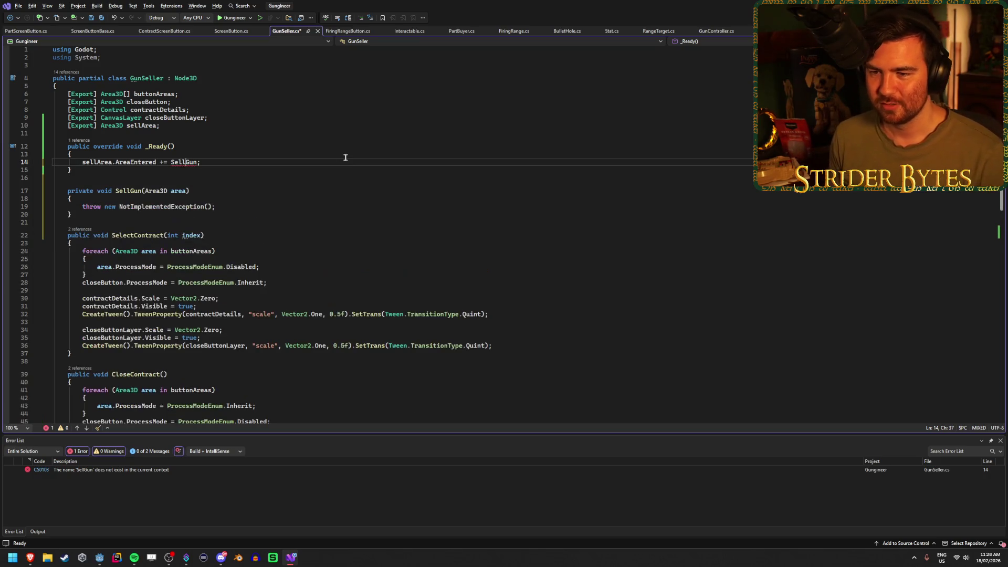
- Remove SellGun's NotImplementedException throw, save, and search the web for 'godot area3d'
{"action": "left_click", "coordinate": [224, 206]}
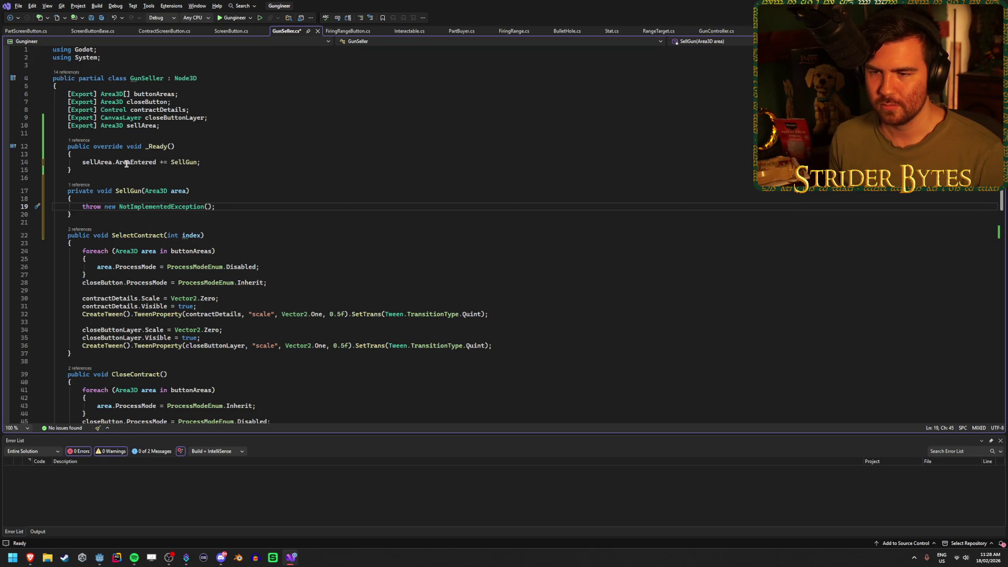
{"action": "mouse_move", "coordinate": [128, 163]}
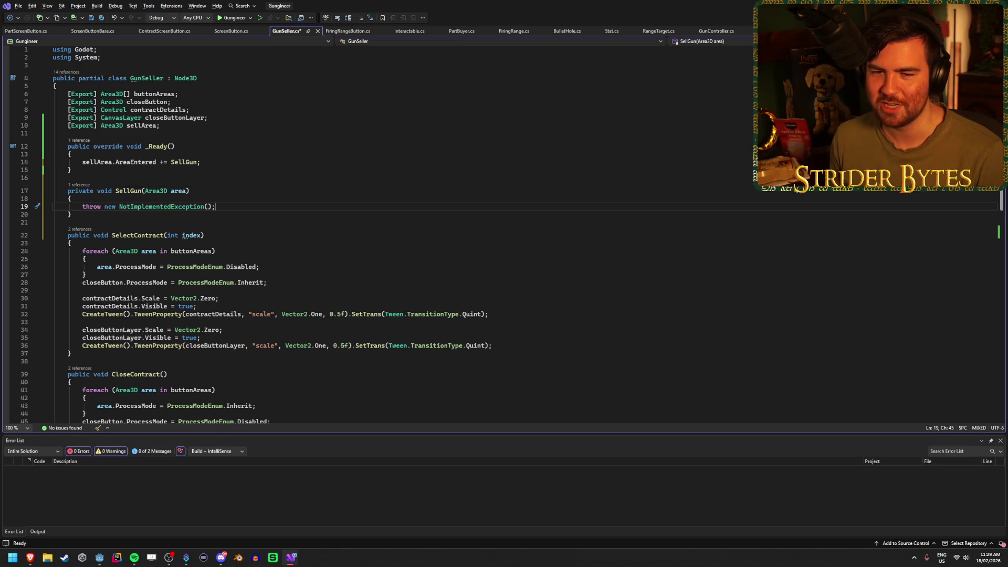
{"action": "key", "text": "alt+Tab"}
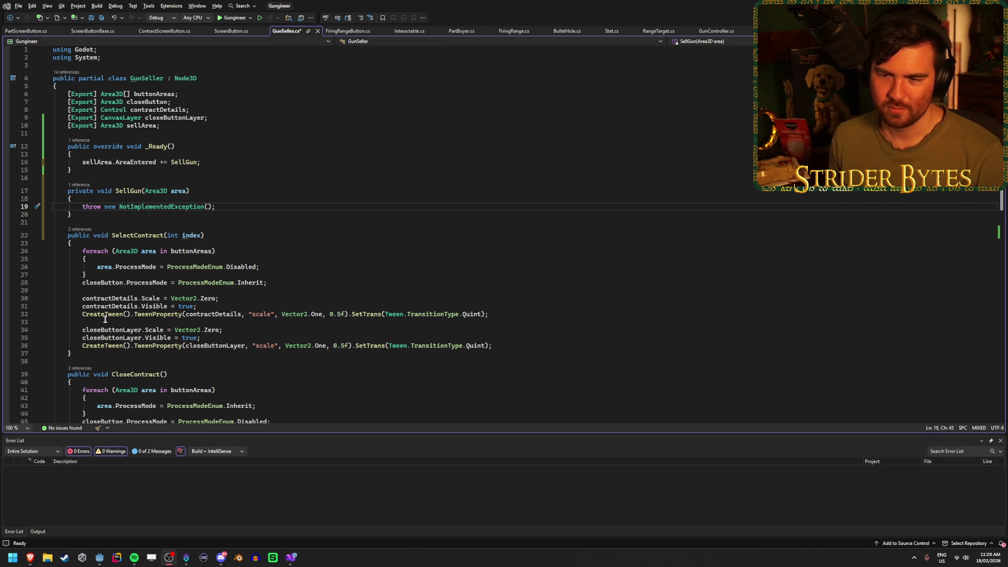
{"action": "left_click_drag", "start_coordinate": [215, 206], "coordinate": [83, 207]}
{"action": "key", "text": "BackSpace"}
{"action": "key", "text": "ctrl+s"}
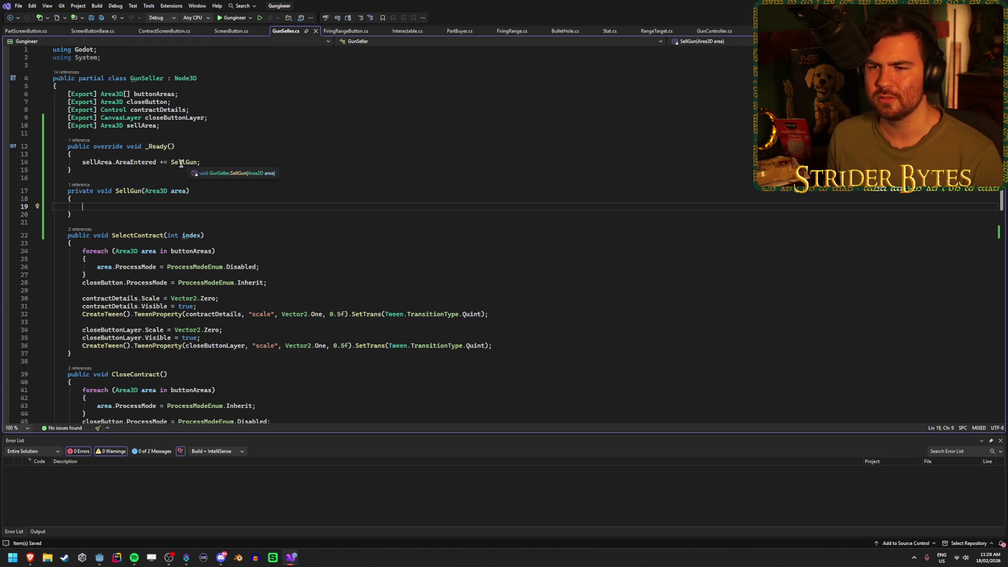
{"action": "key", "text": "alt+Tab"}
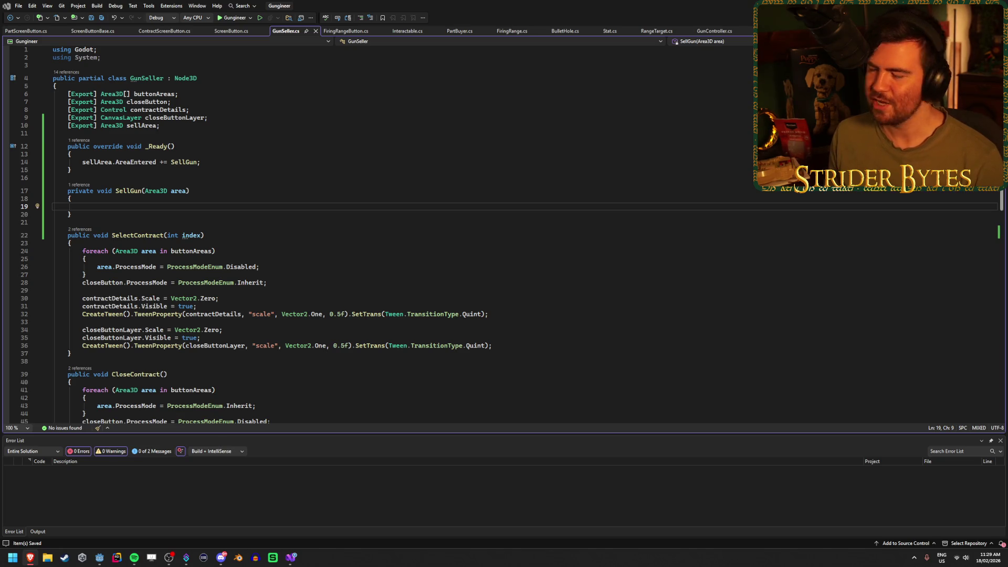
{"action": "key", "text": "alt+Tab"}
- Open the Area3D docs, scroll to the body_entered signal, and open PhysicsBody3D in a new tab
{"action": "left_click", "coordinate": [220, 119]}
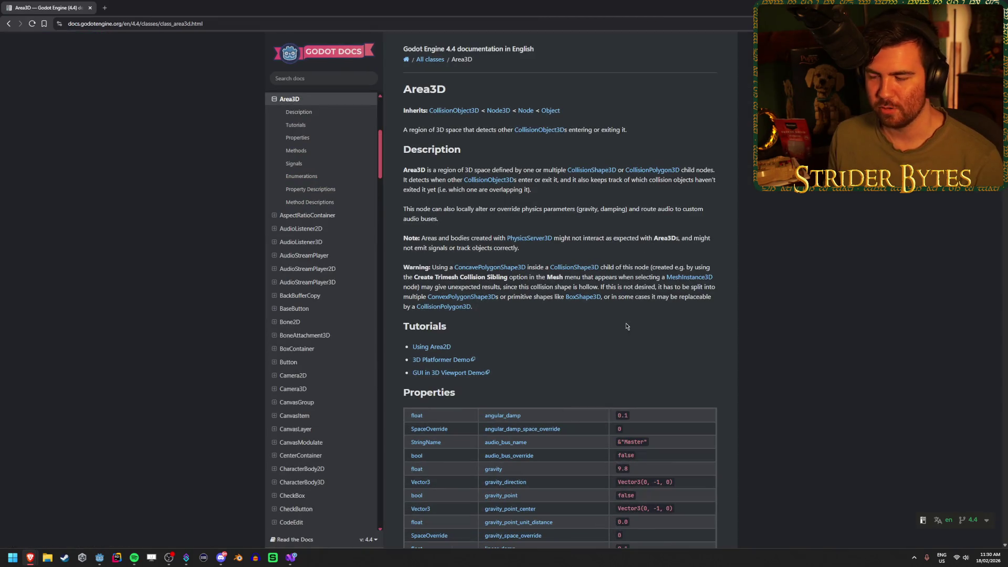
{"action": "scroll", "coordinate": [628, 314], "scroll_direction": "down", "scroll_amount": 8}
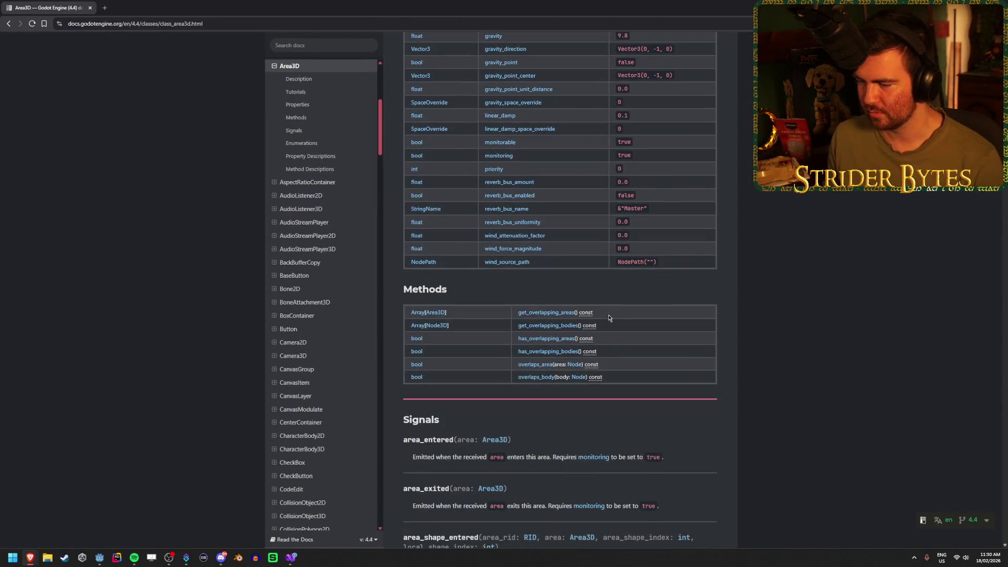
{"action": "scroll", "coordinate": [756, 283], "scroll_direction": "down", "scroll_amount": 4}
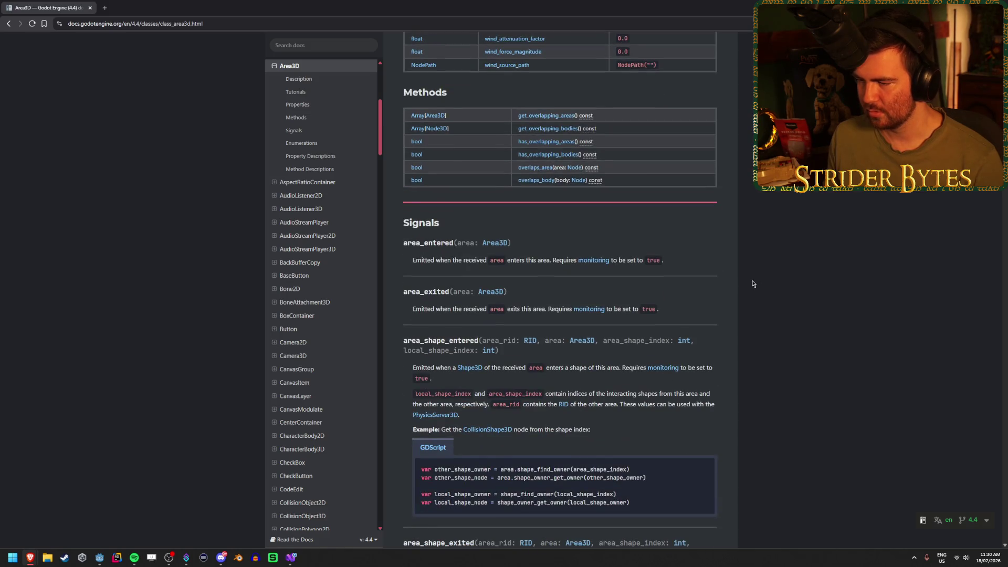
{"action": "scroll", "coordinate": [456, 236], "scroll_direction": "down", "scroll_amount": 1}
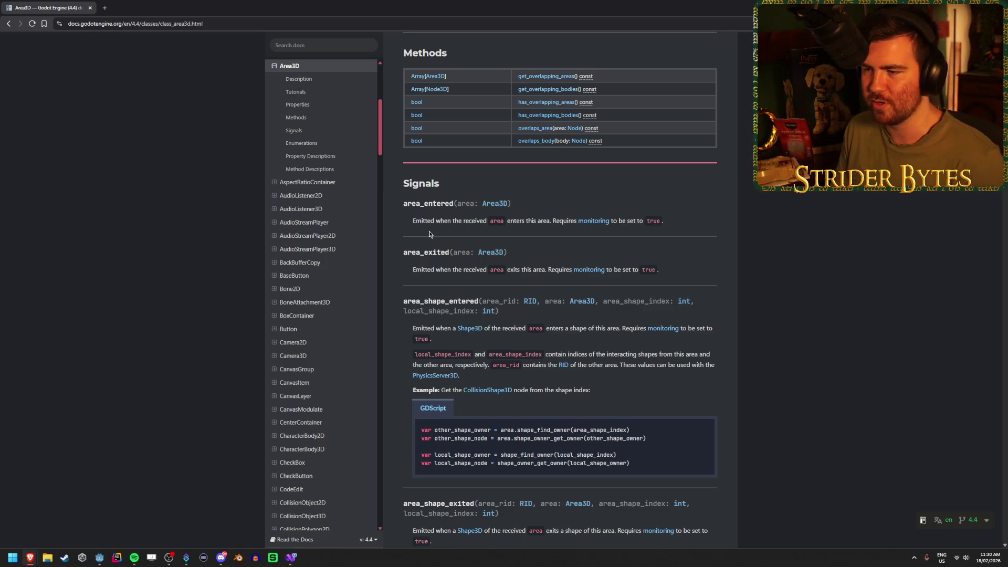
{"action": "scroll", "coordinate": [391, 236], "scroll_direction": "down", "scroll_amount": 5}
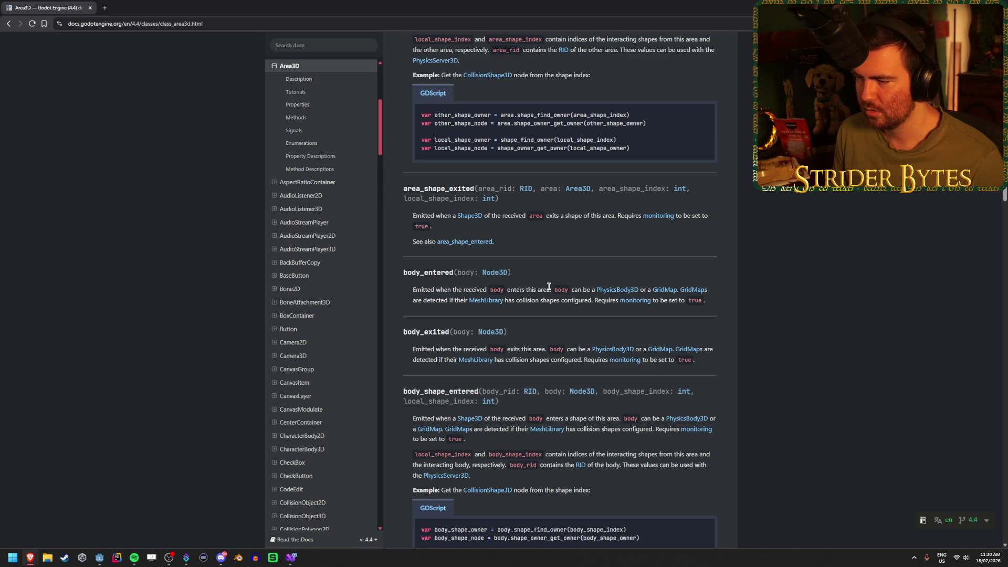
{"action": "middle_click", "coordinate": [613, 295]}
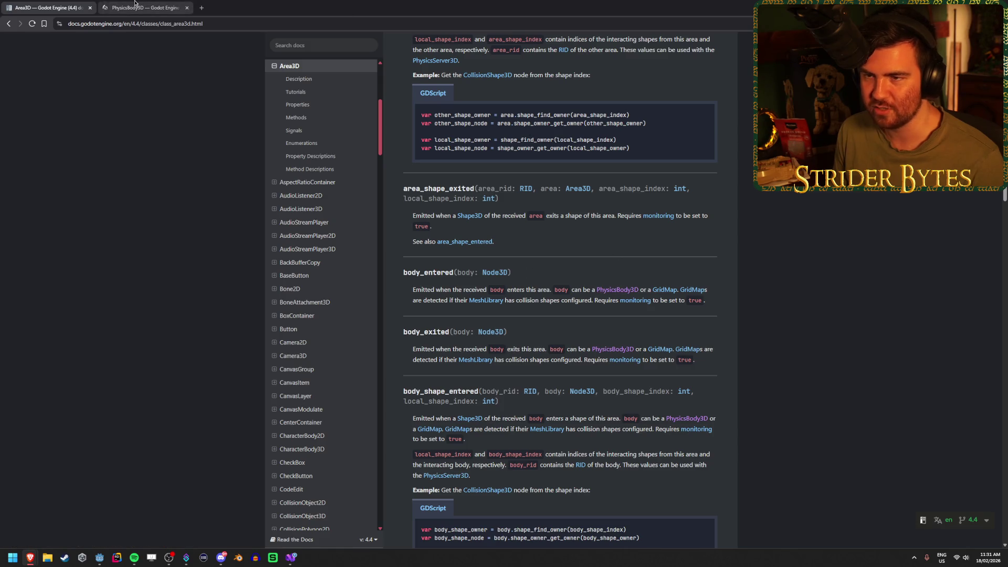
- Read the PhysicsBody3D reference page and close its tab
{"action": "left_click", "coordinate": [135, 4]}
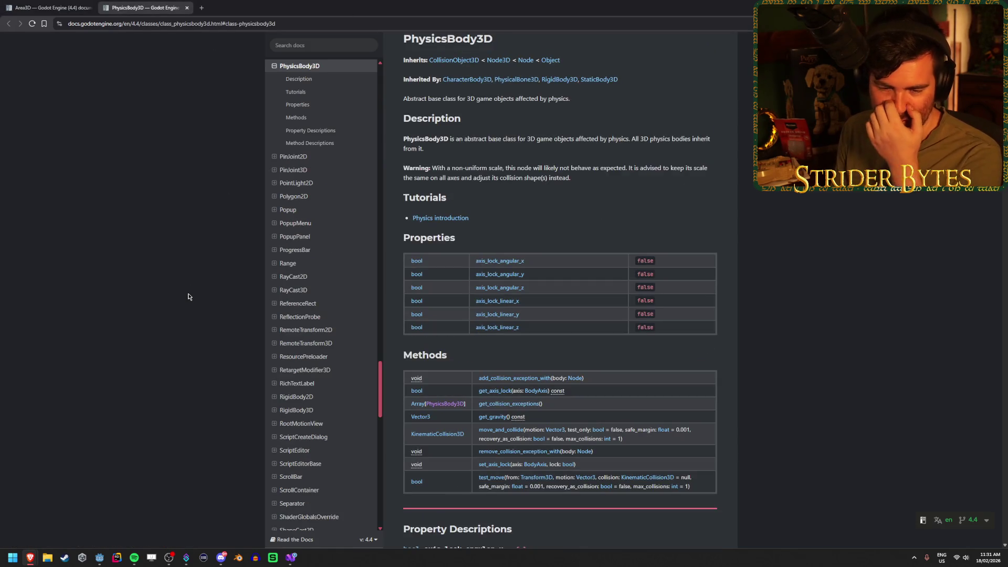
{"action": "scroll", "coordinate": [598, 198], "scroll_direction": "up", "scroll_amount": 1}
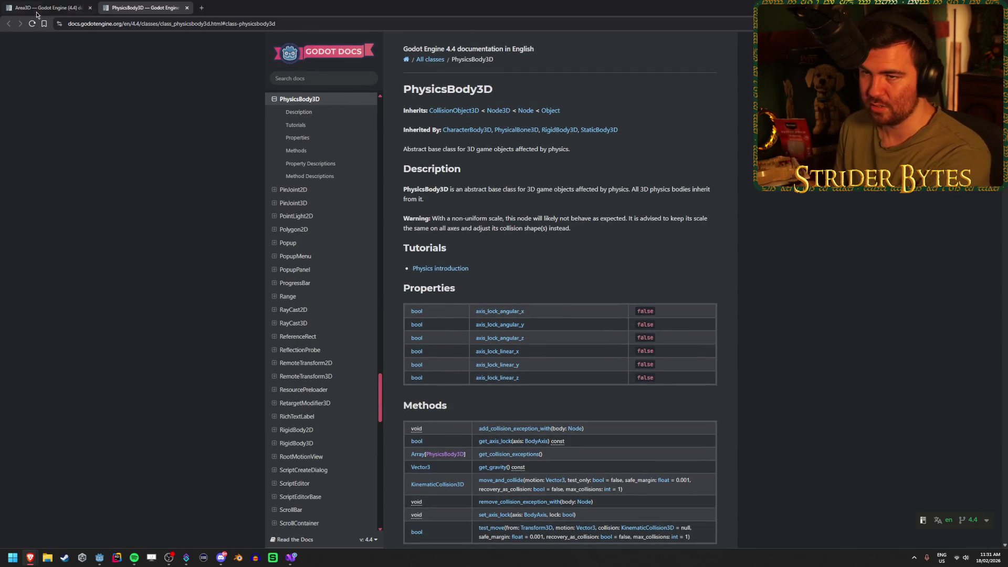
{"action": "middle_click", "coordinate": [111, 3]}
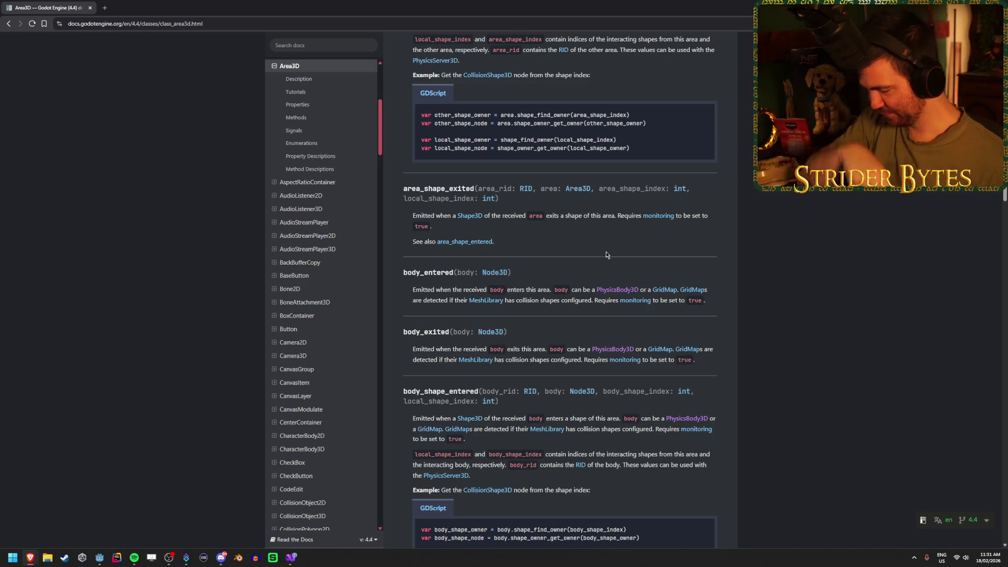
- Review the Area3D signals, then select AreaEntered on line 14 of GunSeller.cs
{"action": "scroll", "coordinate": [604, 251], "scroll_direction": "down", "scroll_amount": 3}
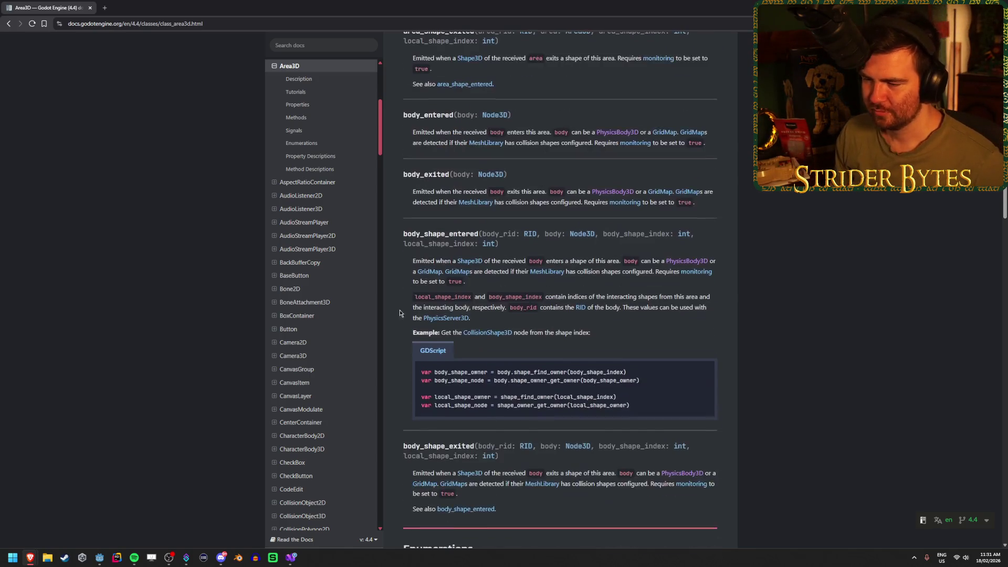
{"action": "scroll", "coordinate": [393, 315], "scroll_direction": "down", "scroll_amount": 4}
{"action": "scroll", "coordinate": [393, 315], "scroll_direction": "up", "scroll_amount": 6}
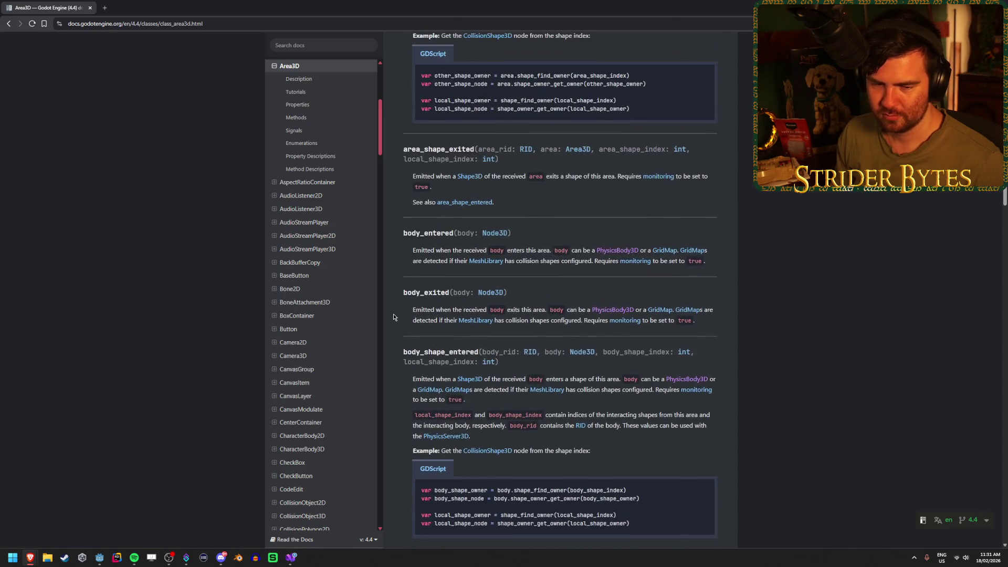
{"action": "scroll", "coordinate": [393, 315], "scroll_direction": "up", "scroll_amount": 2}
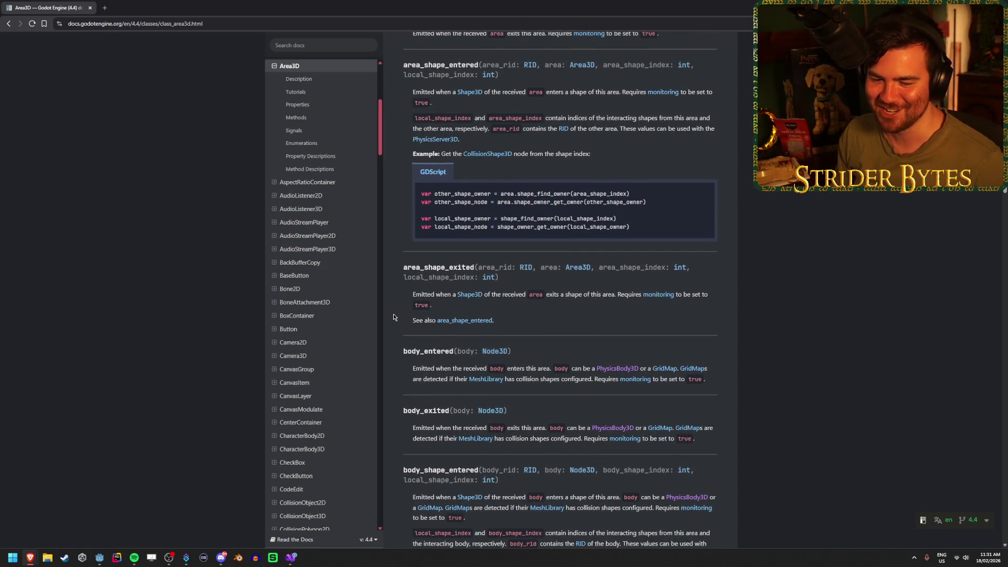
{"action": "scroll", "coordinate": [393, 315], "scroll_direction": "down", "scroll_amount": 3}
{"action": "scroll", "coordinate": [393, 315], "scroll_direction": "down", "scroll_amount": 2}
{"action": "scroll", "coordinate": [393, 315], "scroll_direction": "down", "scroll_amount": 3}
{"action": "scroll", "coordinate": [393, 315], "scroll_direction": "up", "scroll_amount": 3}
{"action": "scroll", "coordinate": [393, 316], "scroll_direction": "up", "scroll_amount": 4}
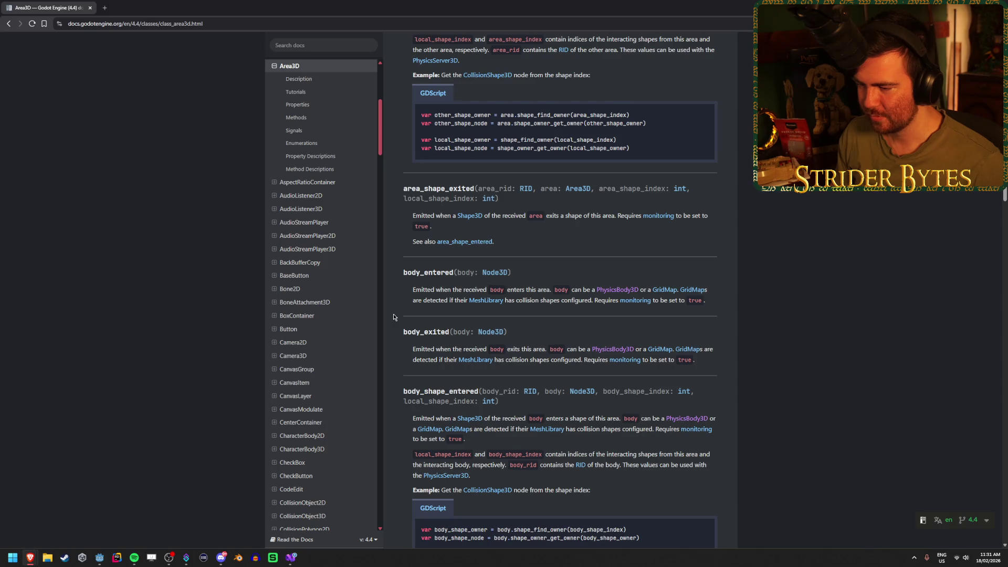
{"action": "scroll", "coordinate": [394, 315], "scroll_direction": "up", "scroll_amount": 2}
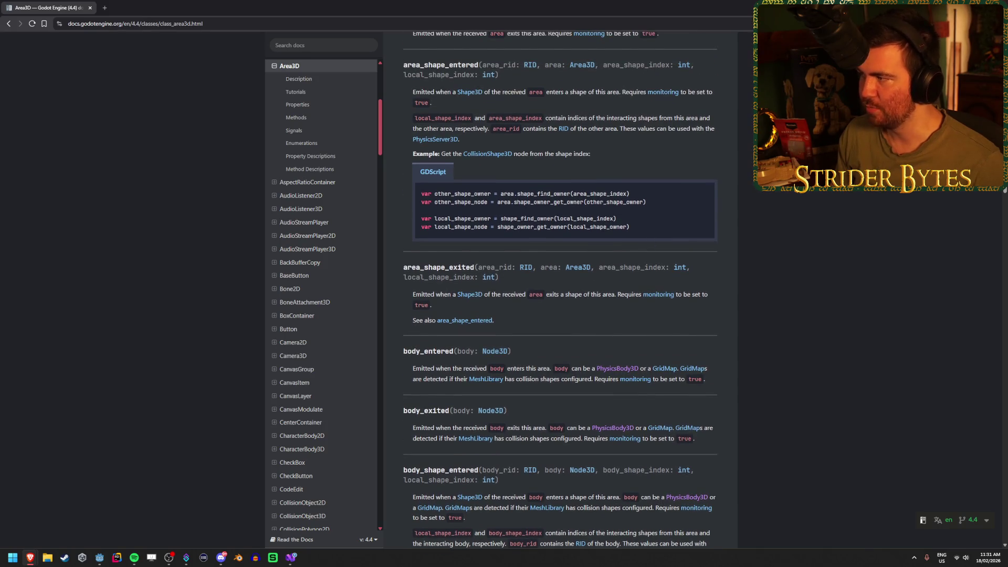
{"action": "key", "text": "alt+Tab"}
{"action": "double_click", "coordinate": [136, 162]}
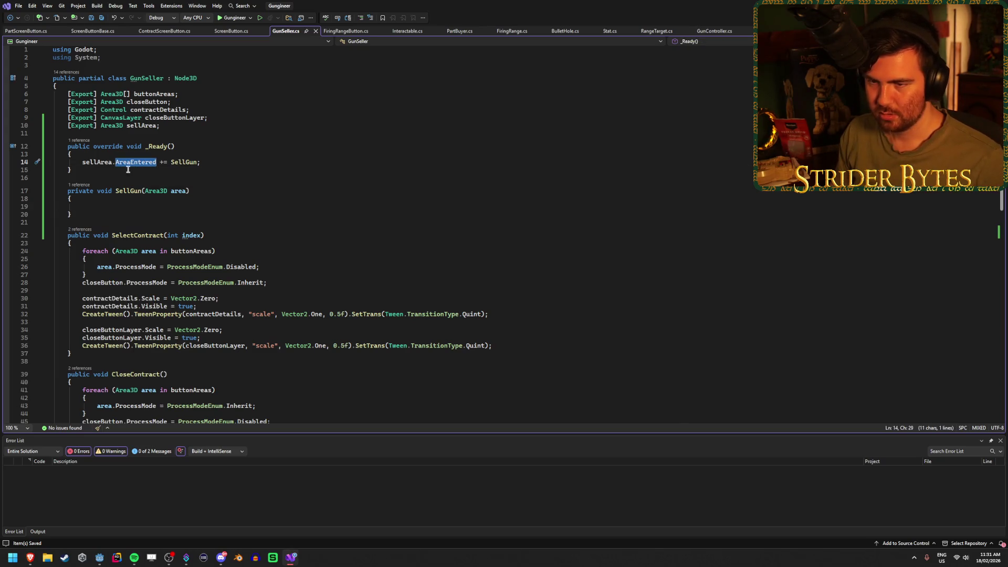
- Hook SellGun to sellArea.BodyEntered instead of AreaEntered and delete its Area3D area parameter, saving
{"action": "type", "text": "BodyE"}
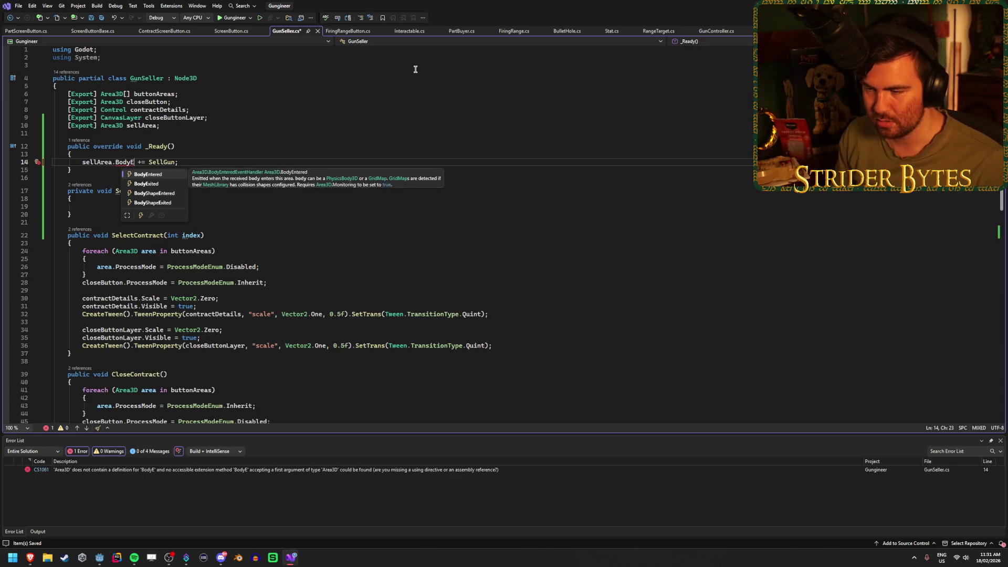
{"action": "key", "text": "Tab"}
{"action": "key", "text": "ctrl+s"}
{"action": "mouse_move", "coordinate": [191, 162]}
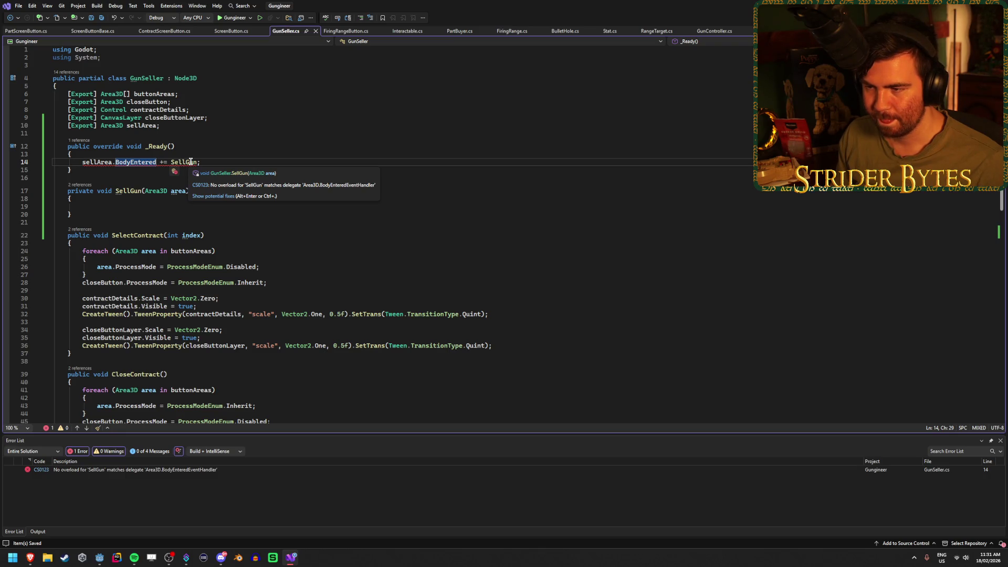
{"action": "left_click_drag", "start_coordinate": [187, 191], "coordinate": [145, 191]}
{"action": "key", "text": "ctrl+s"}
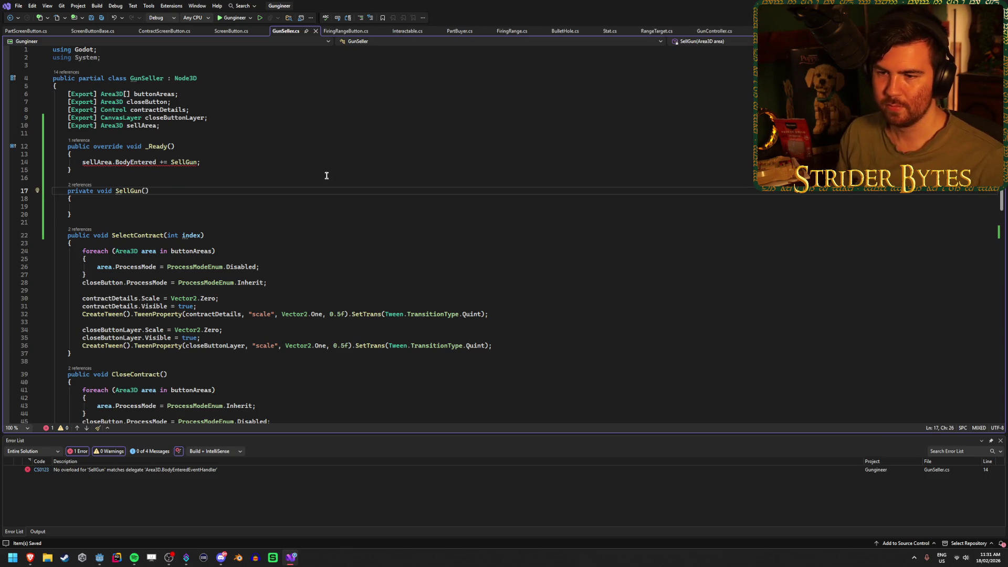
- Check Quick Actions for the SellGun error without applying a fix, then return to its empty parentheses
{"action": "left_click", "coordinate": [179, 162]}
{"action": "right_click", "coordinate": [178, 162]}
{"action": "left_click", "coordinate": [200, 171]}
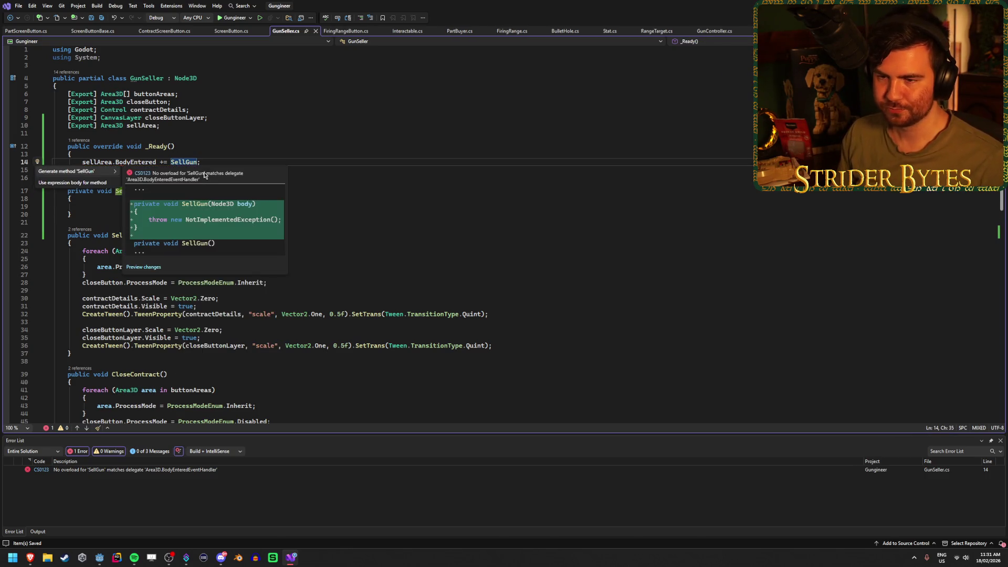
{"action": "key", "text": "Escape"}
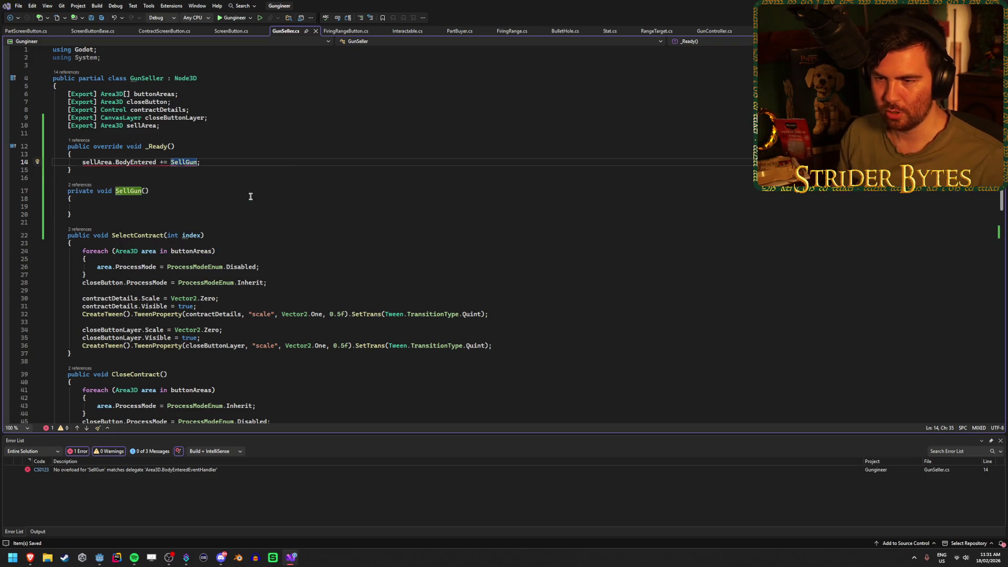
{"action": "left_click", "coordinate": [145, 191]}
- Give SellGun a Node3D item parameter
{"action": "type", "text": "Node3"}
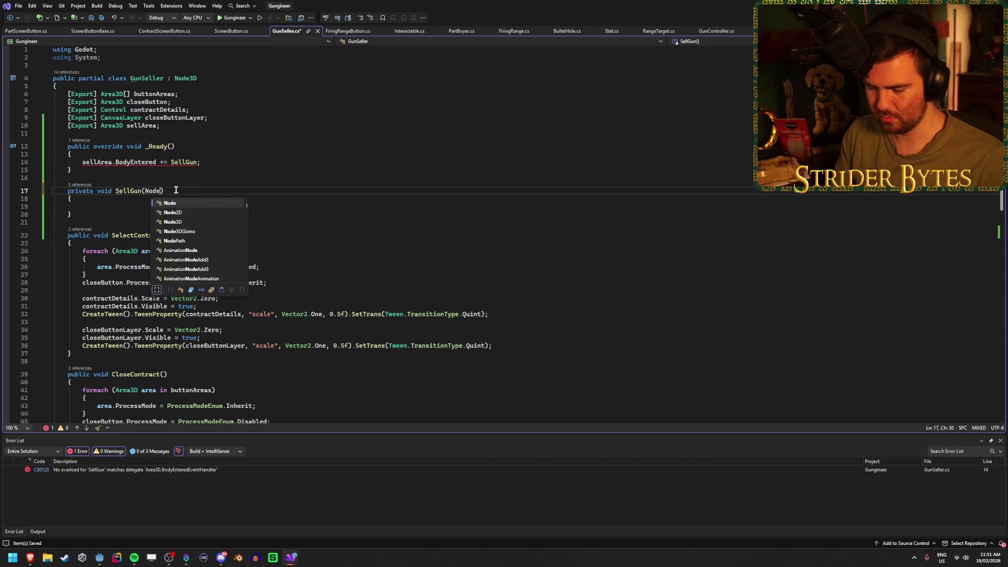
{"action": "type", "text": "D"}
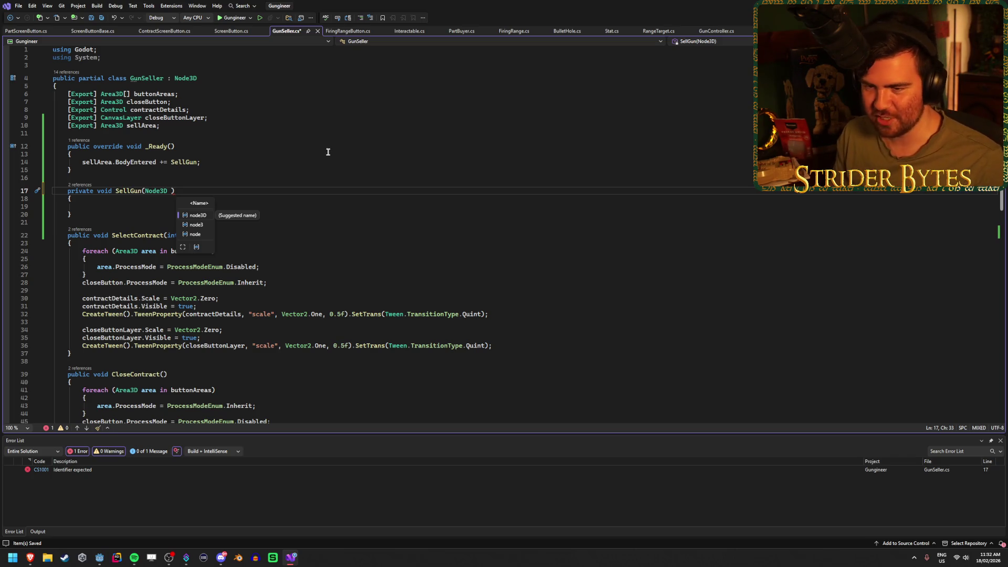
{"action": "key", "text": "Escape"}
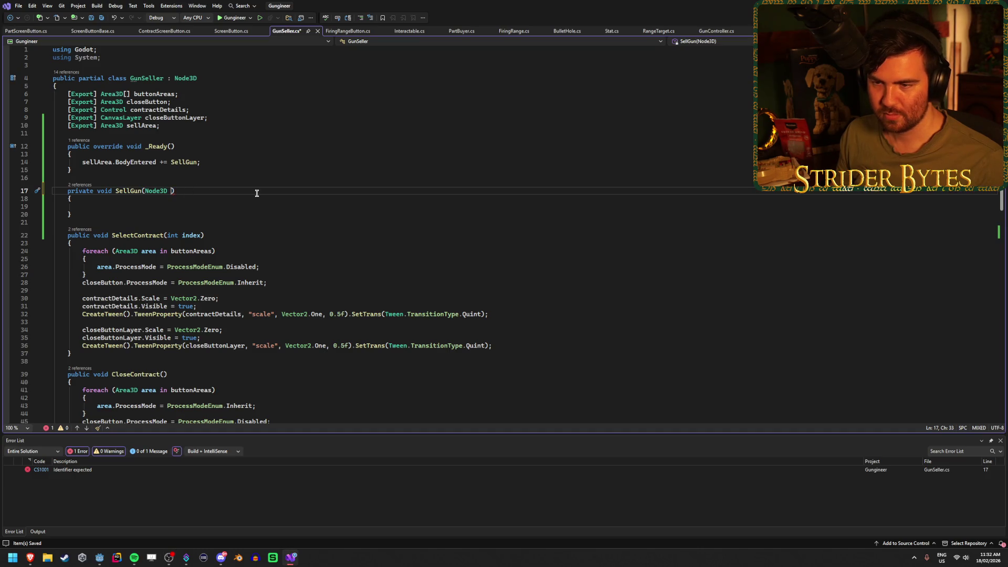
{"action": "type", "text": "gun"}
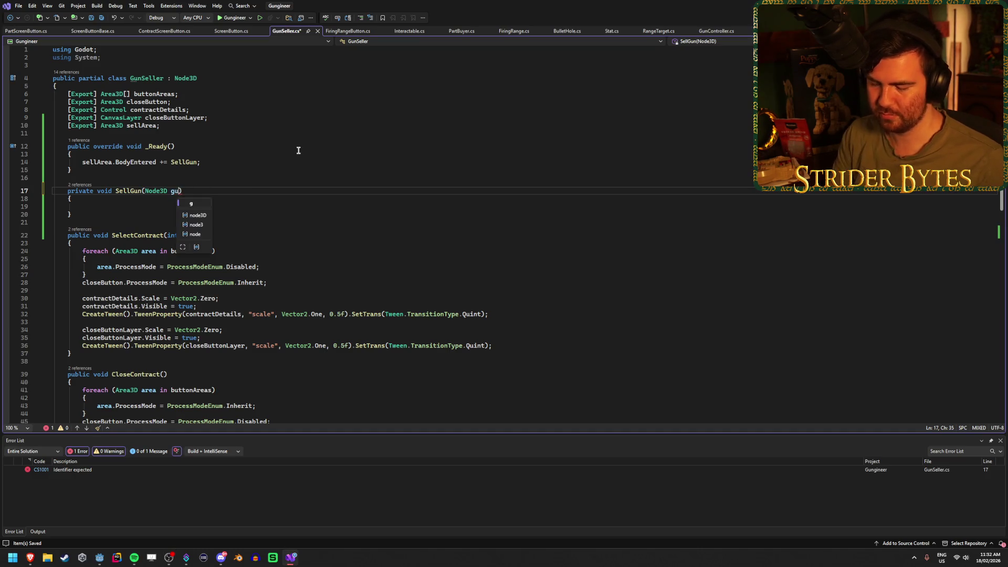
{"action": "key", "text": "BackSpace"}
{"action": "key", "text": "BackSpace"}
{"action": "key", "text": "BackSpace"}
{"action": "type", "text": "item"}
- Rename SellGun to SellItem everywhere it is used
{"action": "left_click", "coordinate": [193, 162]}
{"action": "key", "text": "ctrl+r"}
{"action": "key", "text": "ctrl+r"}
{"action": "key", "text": "BackSpace"}
{"action": "key", "text": "BackSpace"}
{"action": "key", "text": "BackSpace"}
{"action": "type", "text": "Item"}
{"action": "key", "text": "Return"}
{"action": "left_click", "coordinate": [188, 210]}
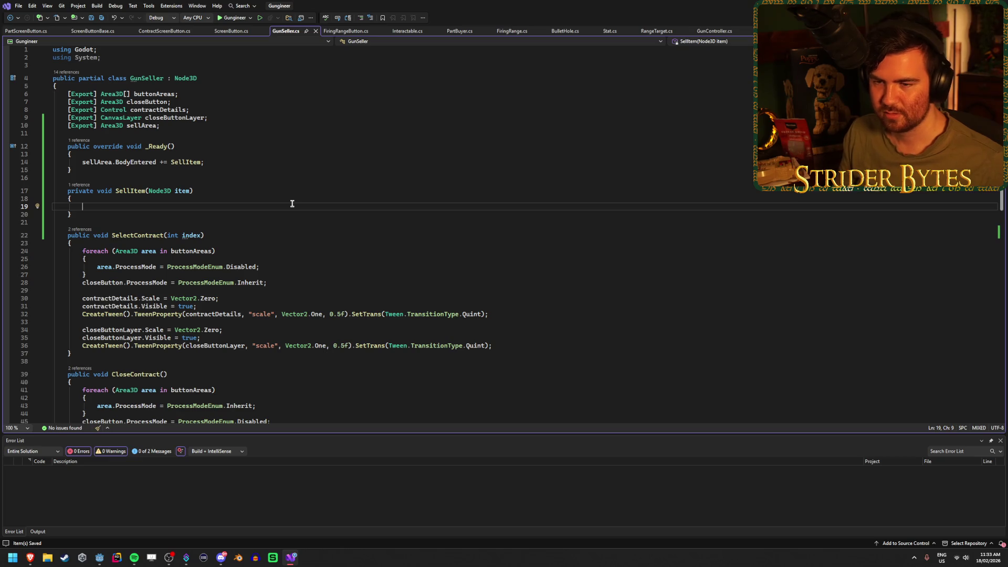
{"action": "key", "text": "Down"}
- Add the comment '// Add check if contract is open and item meets requirements' inside SellItem with a blank line, and save
{"action": "key", "text": "Up"}
{"action": "key", "text": "Up"}
{"action": "key", "text": "Down"}
{"action": "key", "text": "Down"}
{"action": "key", "text": "Up"}
{"action": "key", "text": "Down"}
{"action": "key", "text": "Up"}
{"action": "key", "text": "Up"}
{"action": "key", "text": "Down"}
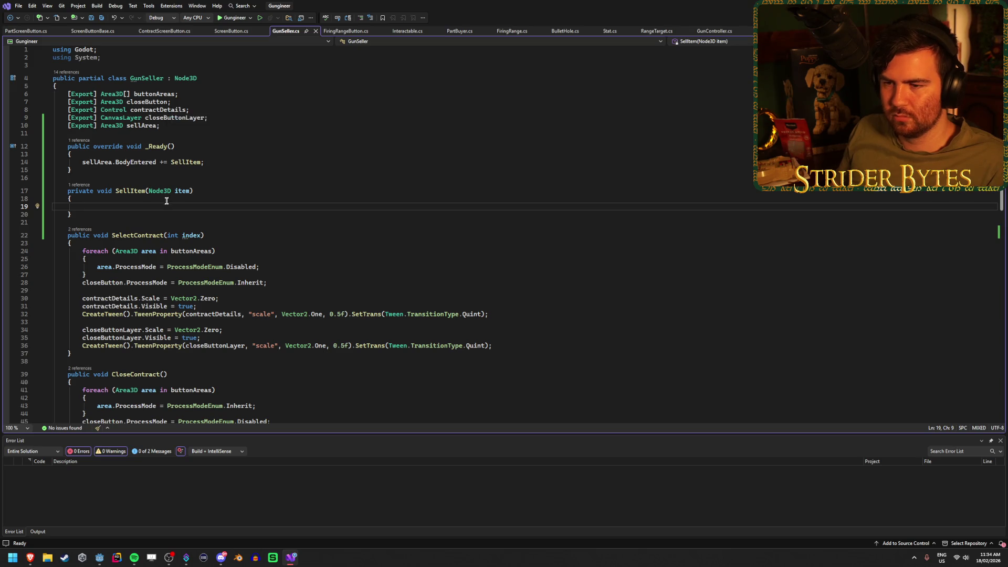
{"action": "type", "text": "// "}
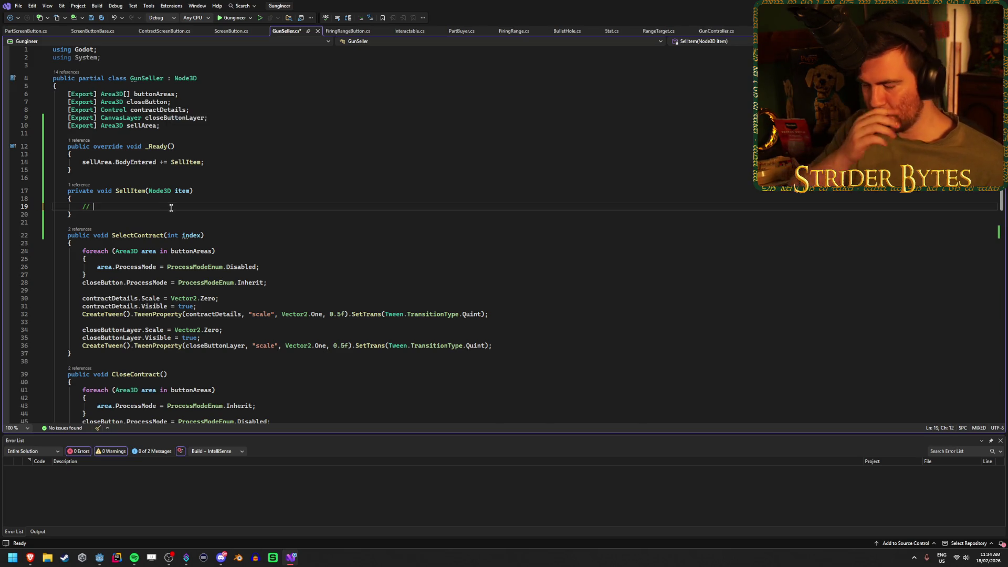
{"action": "type", "text": "Add check if "}
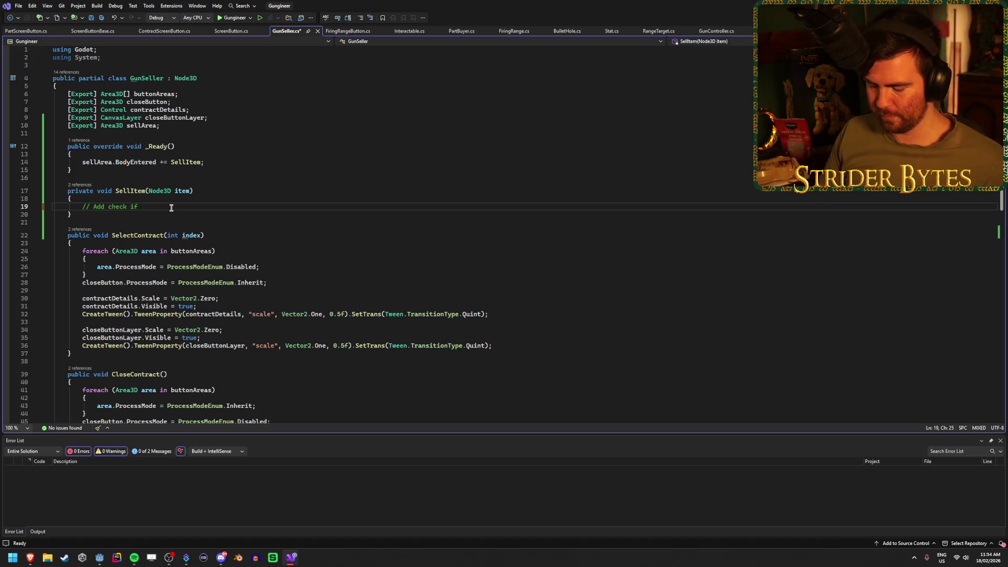
{"action": "type", "text": "contract is open and item meets "}
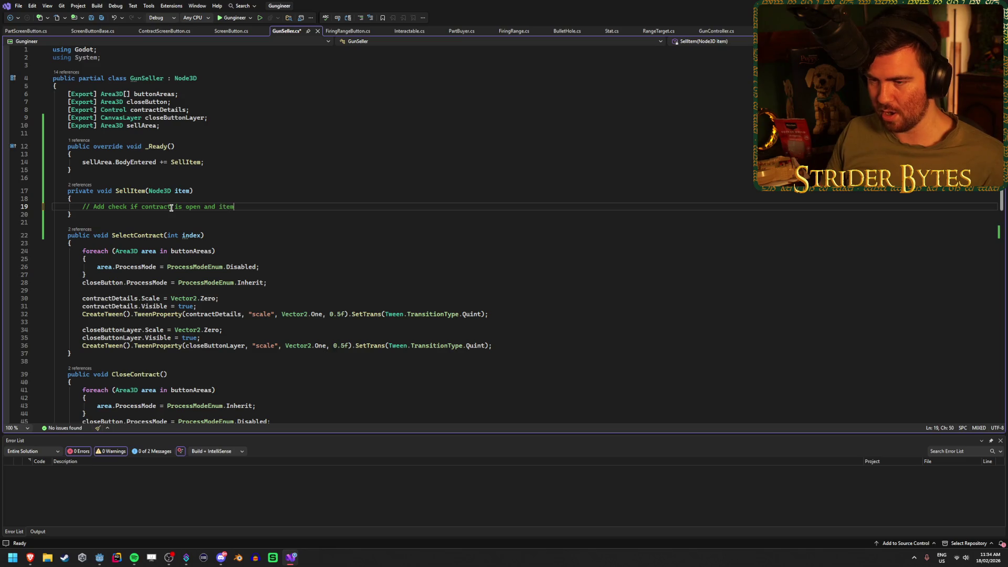
{"action": "type", "text": "requirements"}
{"action": "key", "text": "Return"}
{"action": "key", "text": "Return"}
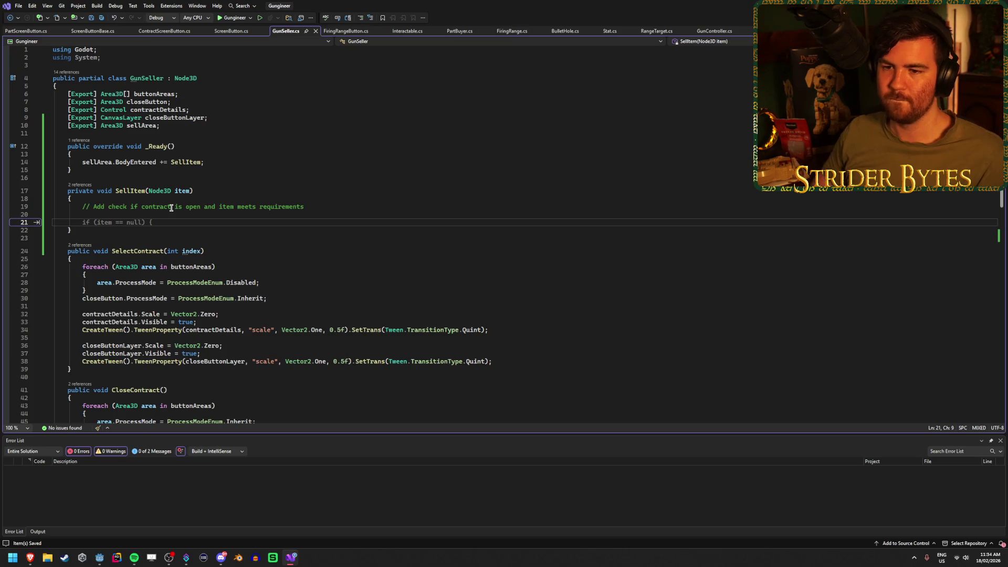
{"action": "key", "text": "ctrl+s"}
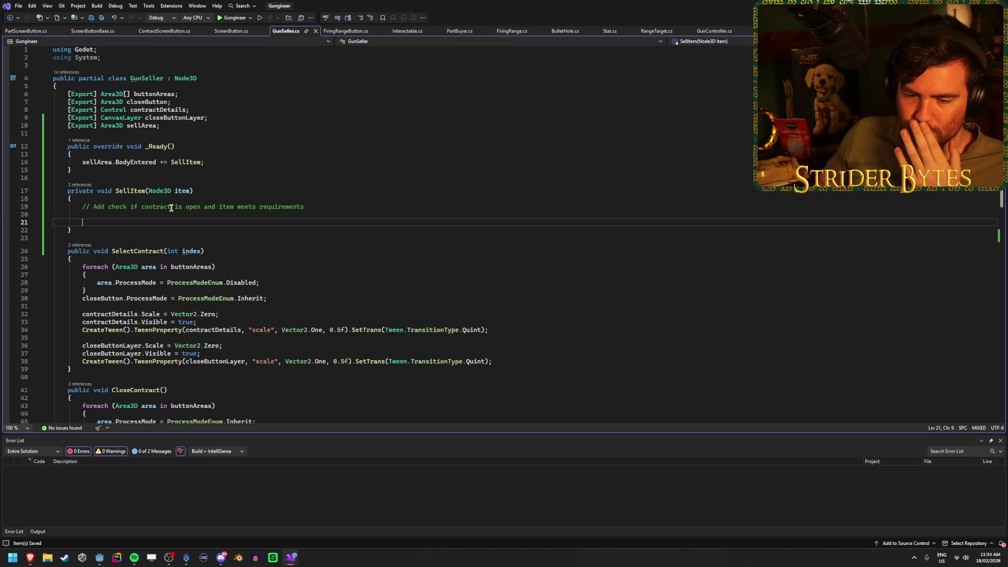
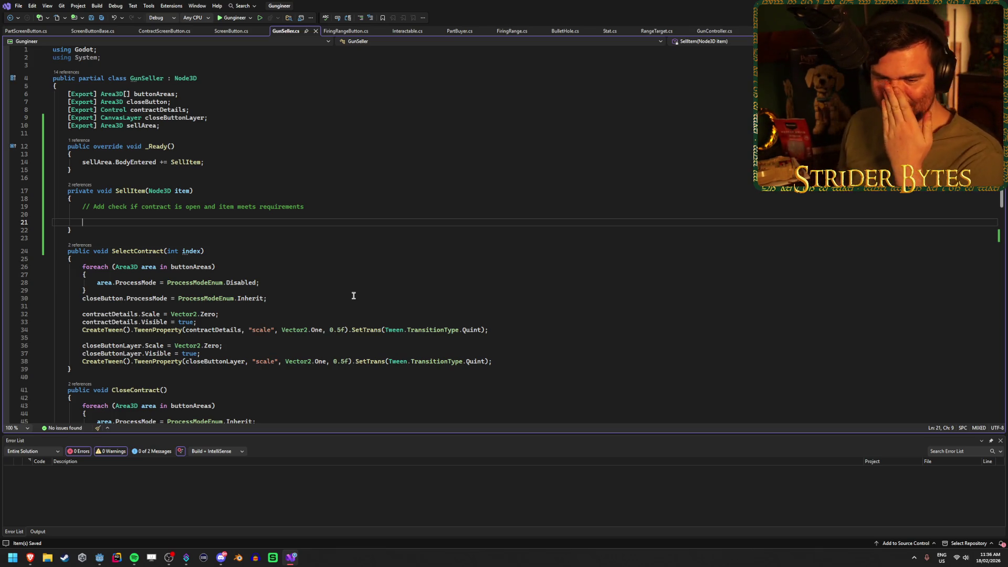
- Leave the SellItem stub in Visual Studio and collapse the Workshop scene's Lighting group in Godot
{"action": "key", "text": "Up"}
{"action": "key", "text": "Down"}
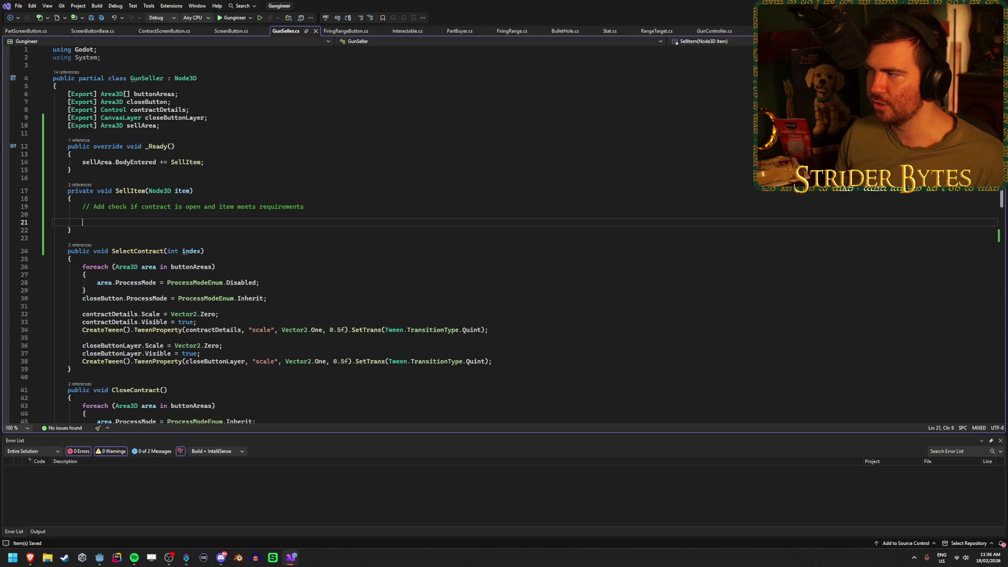
{"action": "key", "text": "alt+Tab"}
{"action": "left_click_drag", "start_coordinate": [531, 153], "coordinate": [488, 165]}
{"action": "scroll", "coordinate": [69, 157], "scroll_direction": "up", "scroll_amount": 5}
{"action": "left_click", "coordinate": [11, 98]}
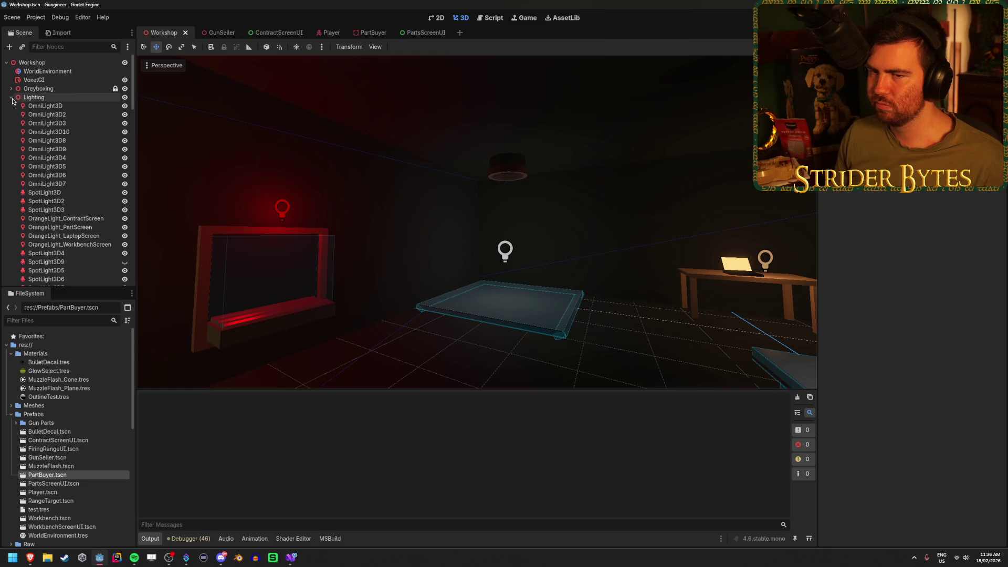
- Collapse the Centre Table and Firing Range groups in the Scene tree
{"action": "left_click_drag", "start_coordinate": [348, 277], "coordinate": [283, 280]}
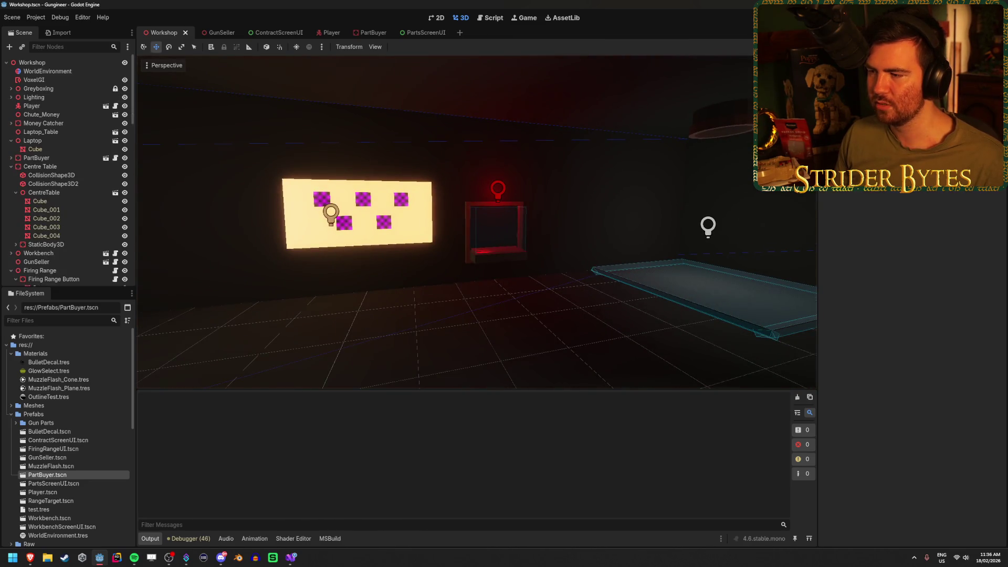
{"action": "left_click_drag", "start_coordinate": [472, 236], "coordinate": [604, 236]}
{"action": "left_click_drag", "start_coordinate": [630, 113], "coordinate": [565, 113]}
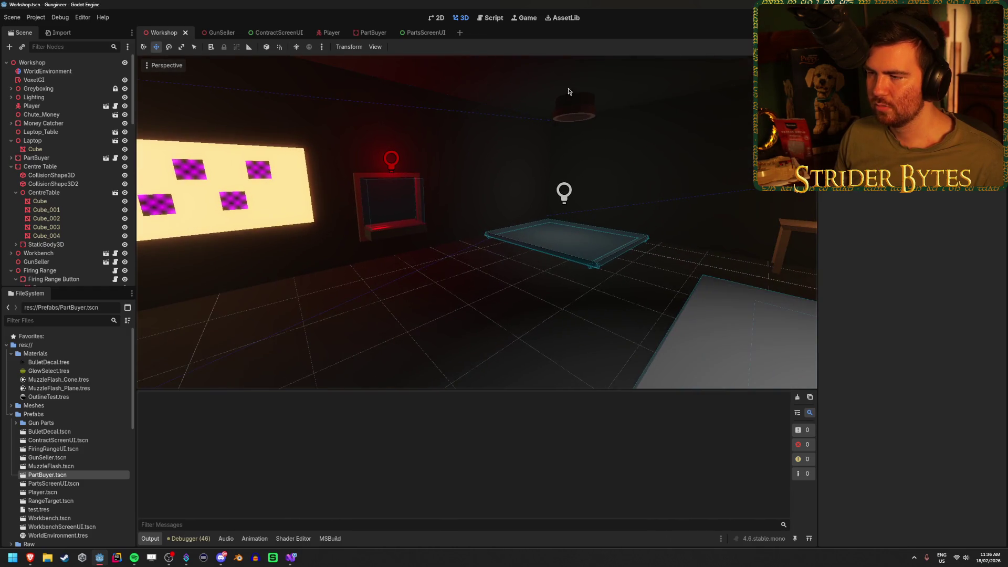
{"action": "left_click", "coordinate": [11, 166]}
{"action": "left_click", "coordinate": [11, 193]}
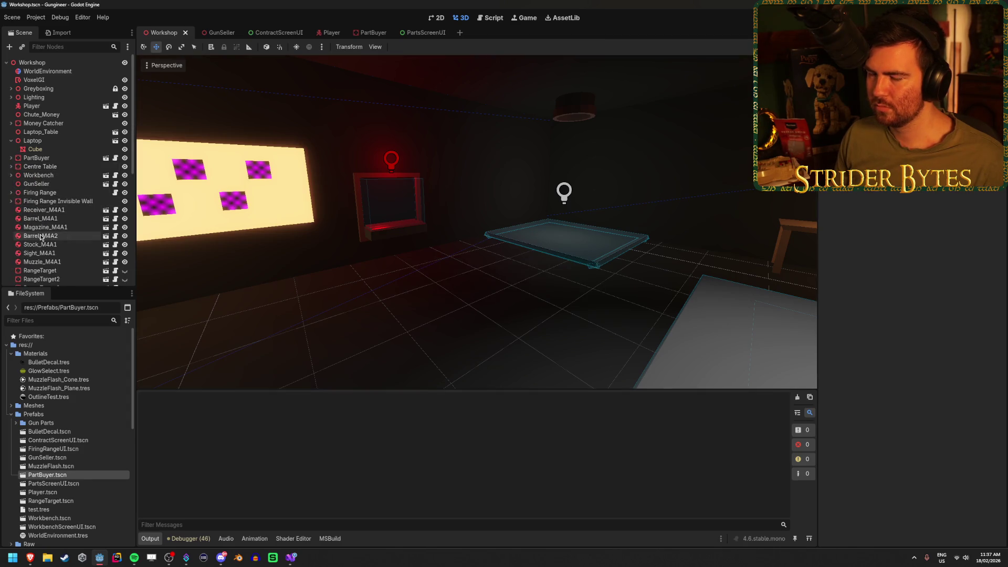
- Save the Workshop scene and return to GunSeller.cs in Visual Studio
{"action": "key", "text": "ctrl+s"}
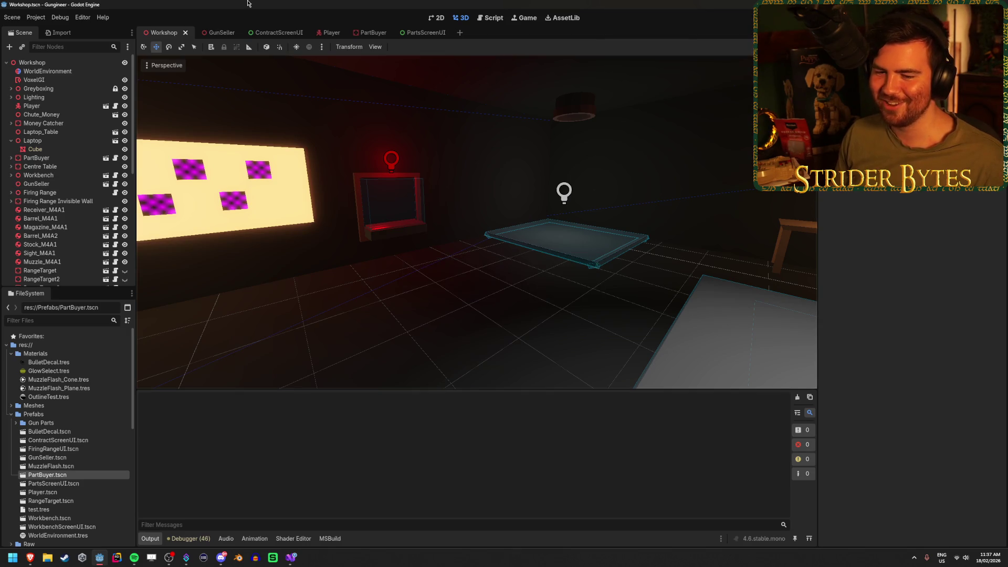
{"action": "key", "text": "ctrl+s"}
{"action": "left_click", "coordinate": [291, 557]}
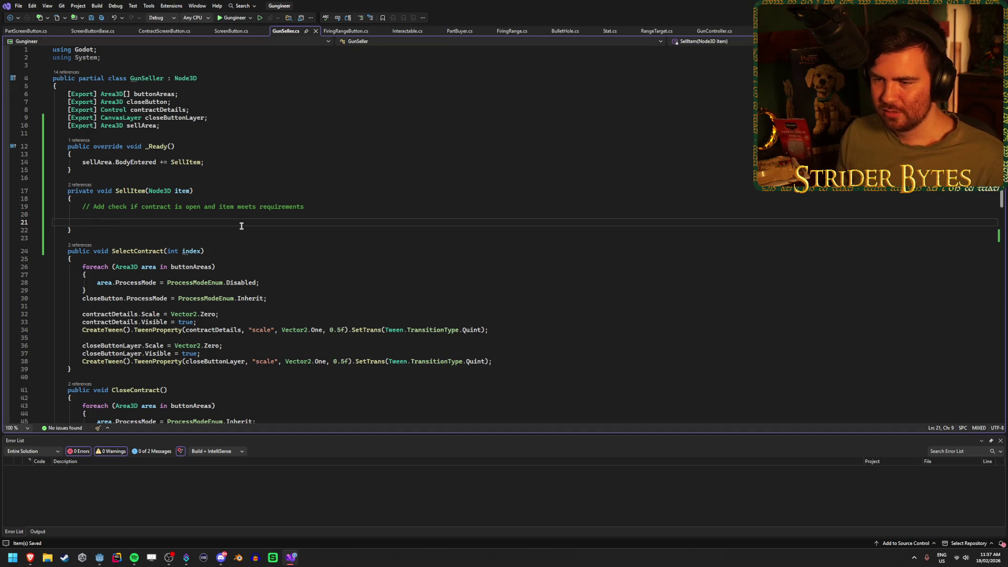
- Return to the Workshop scene and bring the magenta-squared parts board and red screen into view
{"action": "key", "text": "alt+Tab"}
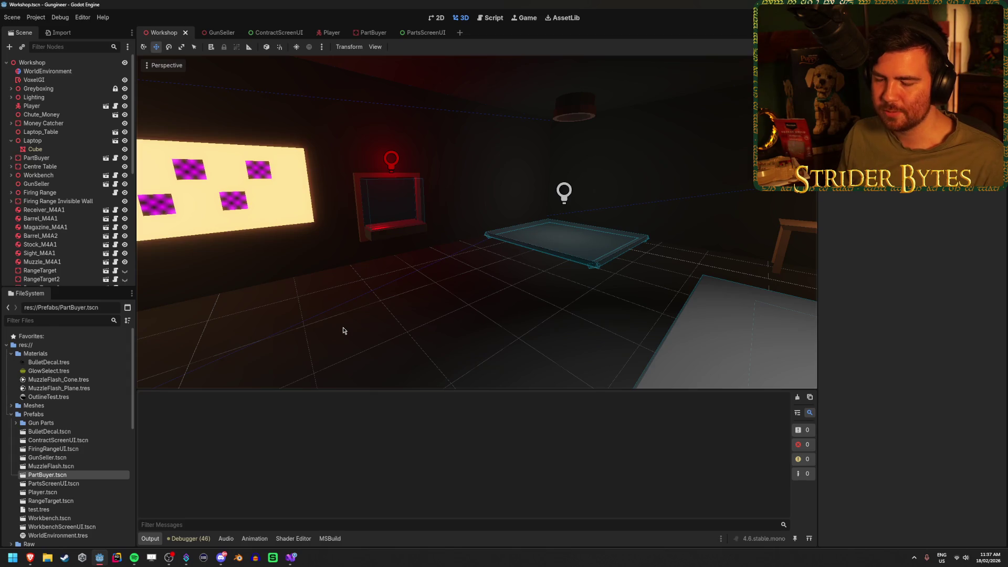
{"action": "left_click", "coordinate": [291, 556]}
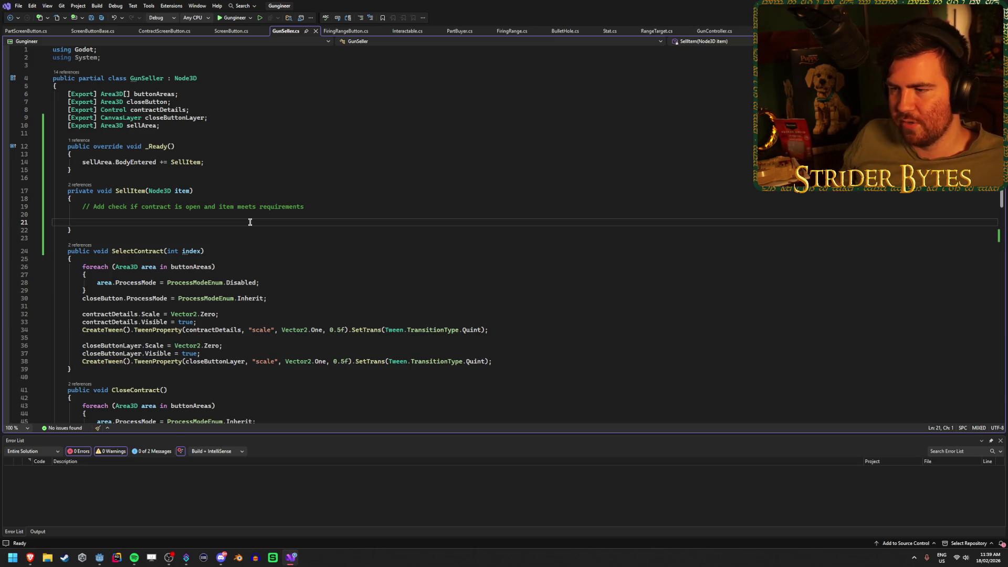
{"action": "key", "text": "alt+Tab"}
{"action": "mouse_move", "coordinate": [618, 255]}
{"action": "left_mouse_down"}
{"action": "mouse_move", "coordinate": [708, 241]}
{"action": "mouse_move", "coordinate": [735, 200]}
{"action": "mouse_move", "coordinate": [657, 236]}
{"action": "mouse_move", "coordinate": [693, 230]}
{"action": "mouse_move", "coordinate": [577, 237]}
{"action": "mouse_move", "coordinate": [607, 247]}
{"action": "mouse_move", "coordinate": [630, 241]}
{"action": "mouse_move", "coordinate": [567, 241]}
{"action": "left_mouse_up"}
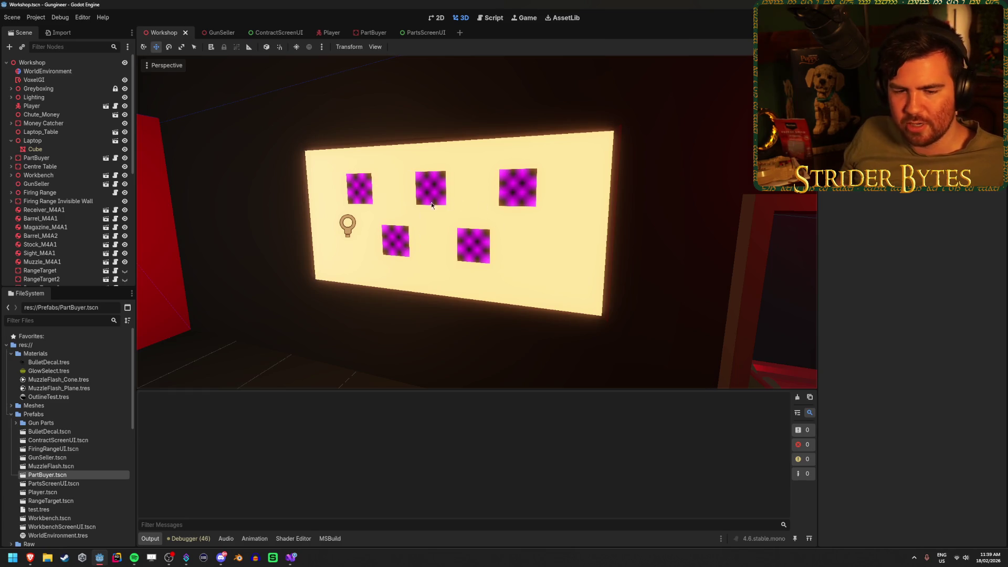
- Collapse the Laptop group and expand the Lighting group to list its lights
{"action": "mouse_move", "coordinate": [502, 221]}
{"action": "left_mouse_down"}
{"action": "mouse_move", "coordinate": [472, 236]}
{"action": "mouse_move", "coordinate": [499, 322]}
{"action": "left_mouse_up"}
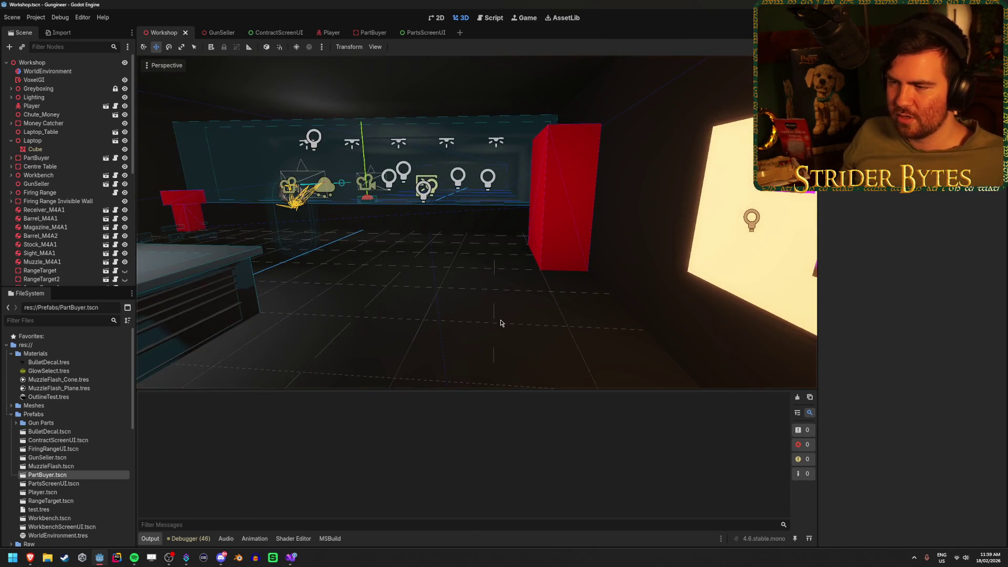
{"action": "scroll", "coordinate": [499, 322], "scroll_direction": "up", "scroll_amount": 3}
{"action": "mouse_move", "coordinate": [473, 220]}
{"action": "left_mouse_down"}
{"action": "mouse_move", "coordinate": [320, 231]}
{"action": "mouse_move", "coordinate": [368, 231]}
{"action": "left_mouse_up"}
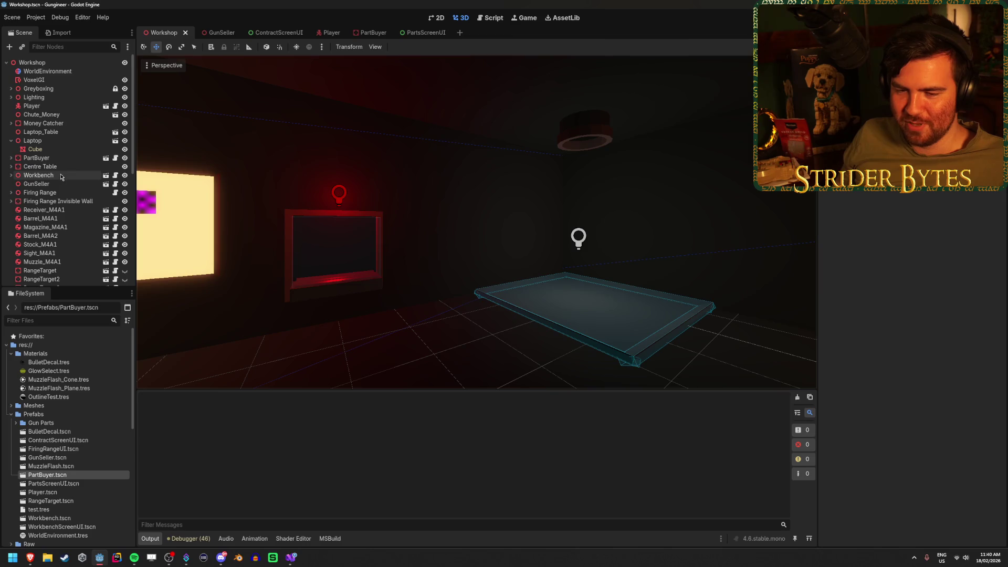
{"action": "left_click", "coordinate": [11, 140]}
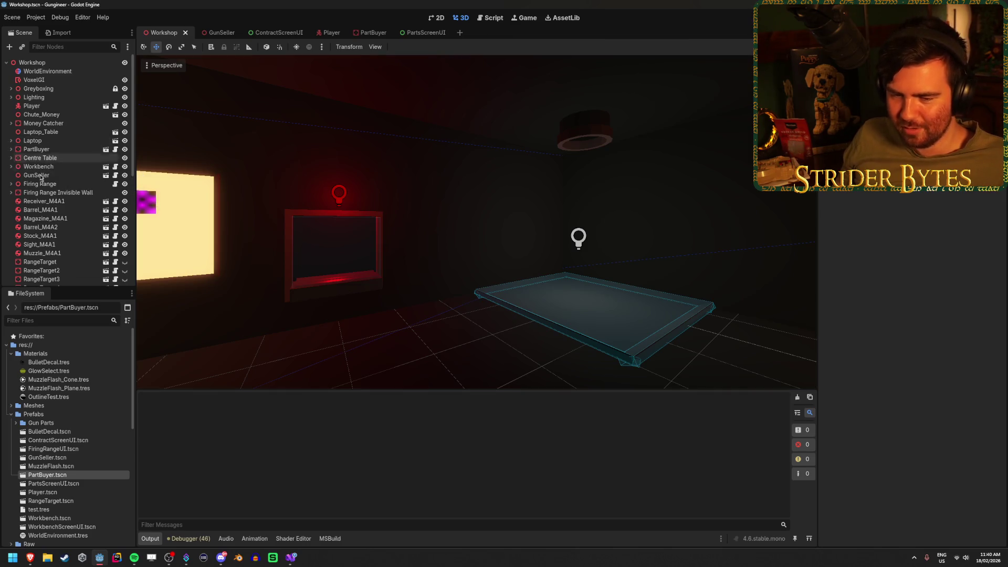
{"action": "scroll", "coordinate": [51, 184], "scroll_direction": "down", "scroll_amount": 5}
{"action": "scroll", "coordinate": [52, 185], "scroll_direction": "up", "scroll_amount": 5}
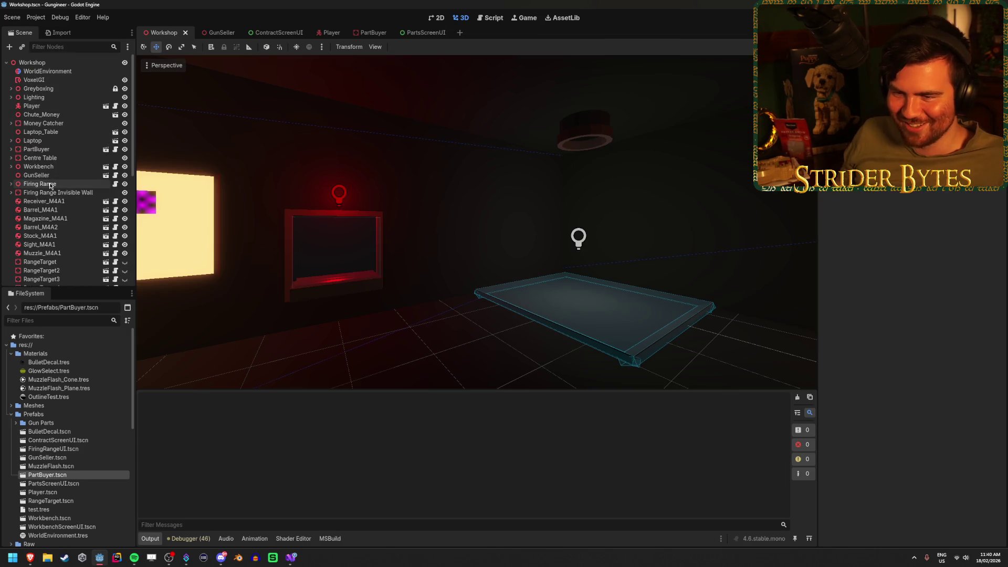
{"action": "left_click", "coordinate": [11, 97]}
- Change OmniLight3D11's Light Color from red to green (b1ff00) and save the scene
{"action": "scroll", "coordinate": [53, 157], "scroll_direction": "down", "scroll_amount": 3}
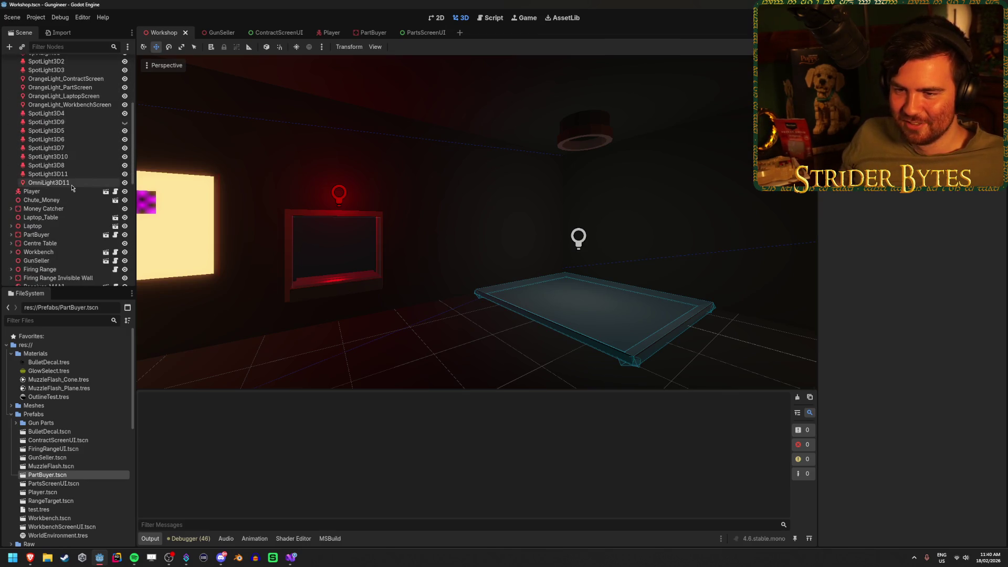
{"action": "left_click", "coordinate": [49, 182]}
{"action": "scroll", "coordinate": [912, 315], "scroll_direction": "up", "scroll_amount": 1}
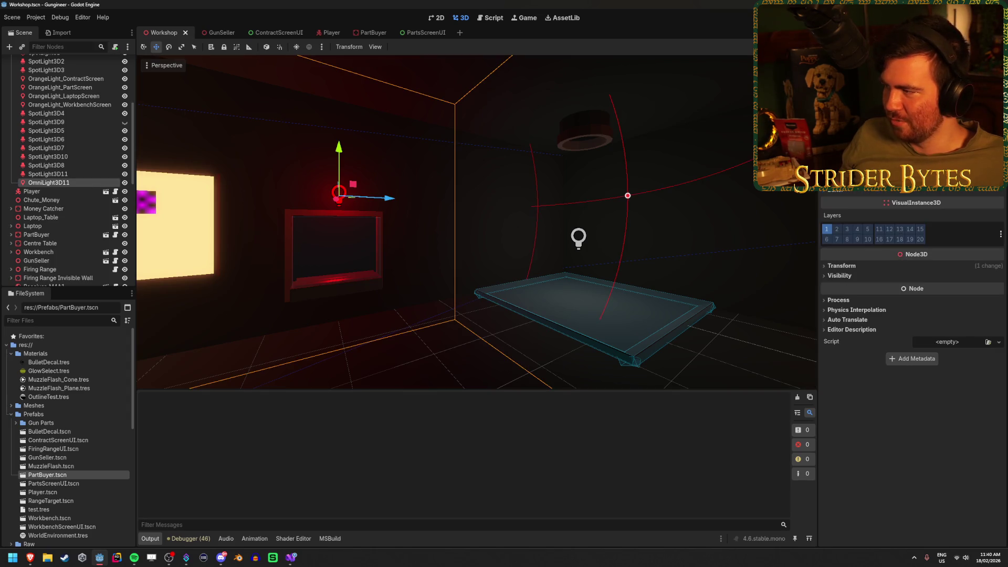
{"action": "scroll", "coordinate": [912, 315], "scroll_direction": "up", "scroll_amount": 4}
{"action": "left_click", "coordinate": [950, 171]}
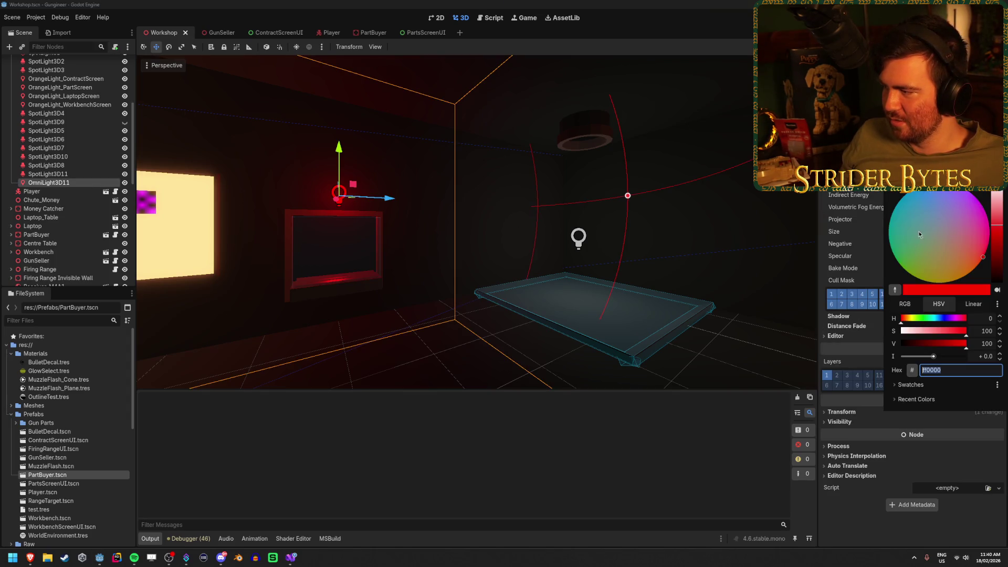
{"action": "left_click_drag", "start_coordinate": [912, 319], "coordinate": [920, 324]}
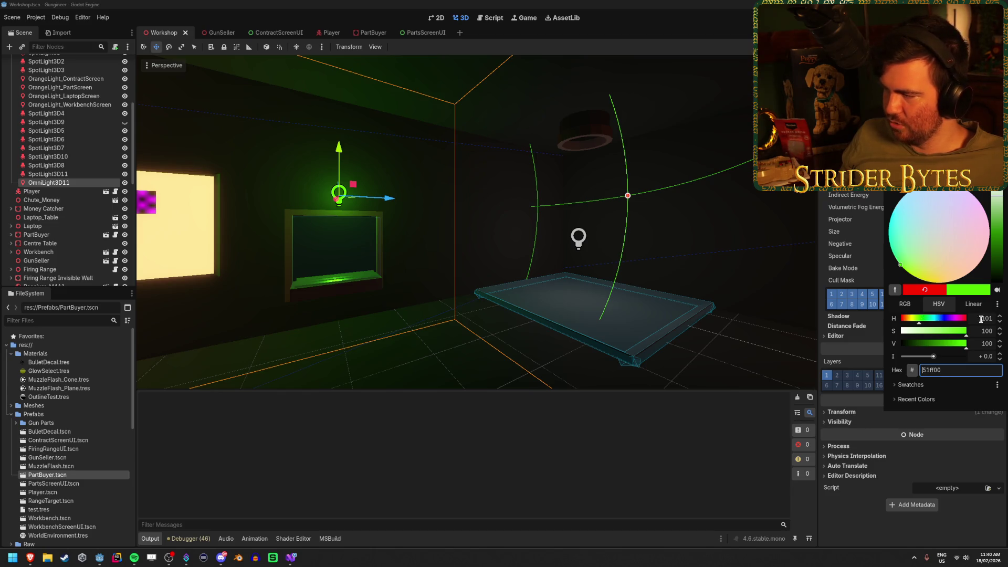
{"action": "left_click", "coordinate": [683, 274]}
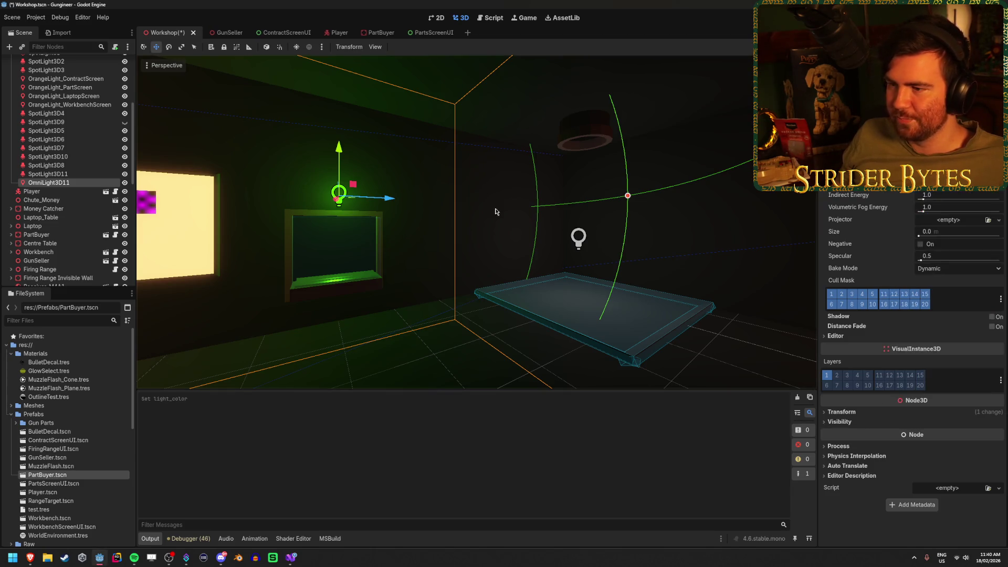
{"action": "left_click", "coordinate": [682, 273]}
{"action": "key", "text": "ctrl+s"}
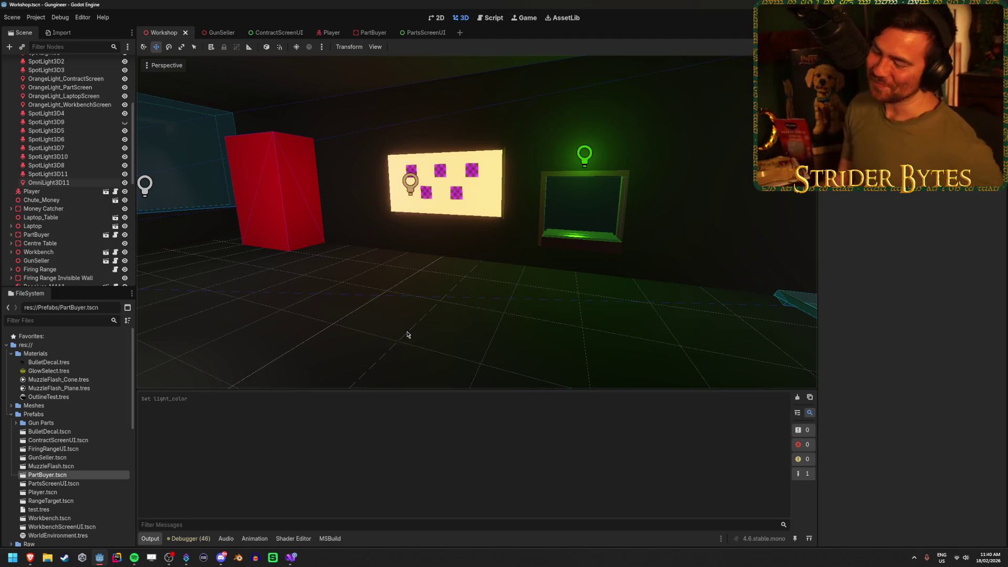
- Orbit around the room to check the green-lit wall screen and the table lighting
{"action": "left_click_drag", "start_coordinate": [412, 316], "coordinate": [383, 333]}
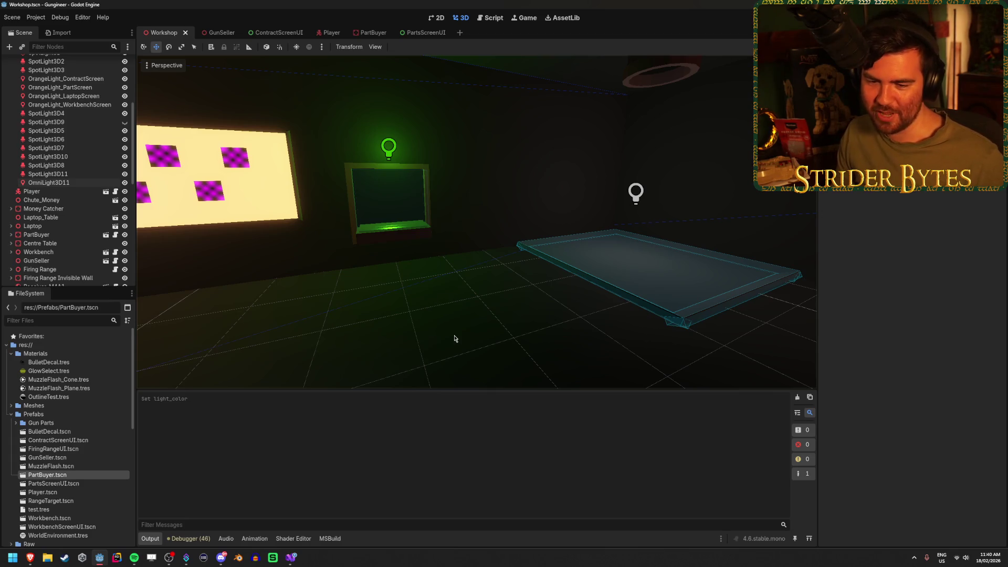
{"action": "mouse_move", "coordinate": [449, 320]}
{"action": "left_mouse_down"}
{"action": "mouse_move", "coordinate": [137, 188]}
{"action": "mouse_move", "coordinate": [524, 273]}
{"action": "mouse_move", "coordinate": [454, 302]}
{"action": "mouse_move", "coordinate": [457, 310]}
{"action": "mouse_move", "coordinate": [368, 302]}
{"action": "mouse_move", "coordinate": [577, 294]}
{"action": "left_mouse_up"}
{"action": "left_click_drag", "start_coordinate": [489, 306], "coordinate": [441, 297]}
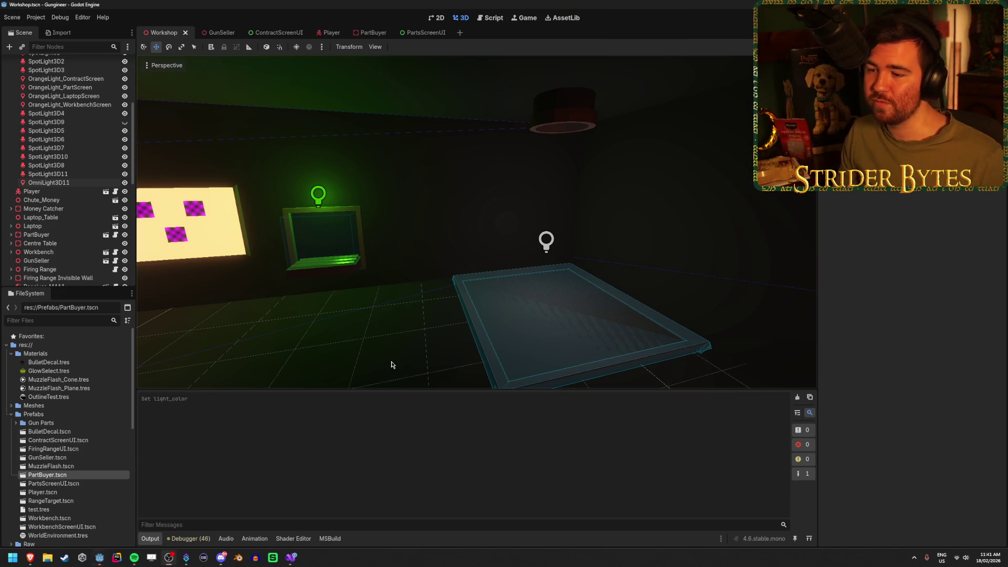
{"action": "mouse_move", "coordinate": [504, 282]}
{"action": "left_mouse_down"}
{"action": "mouse_move", "coordinate": [420, 282]}
{"action": "mouse_move", "coordinate": [505, 282]}
{"action": "left_mouse_up"}
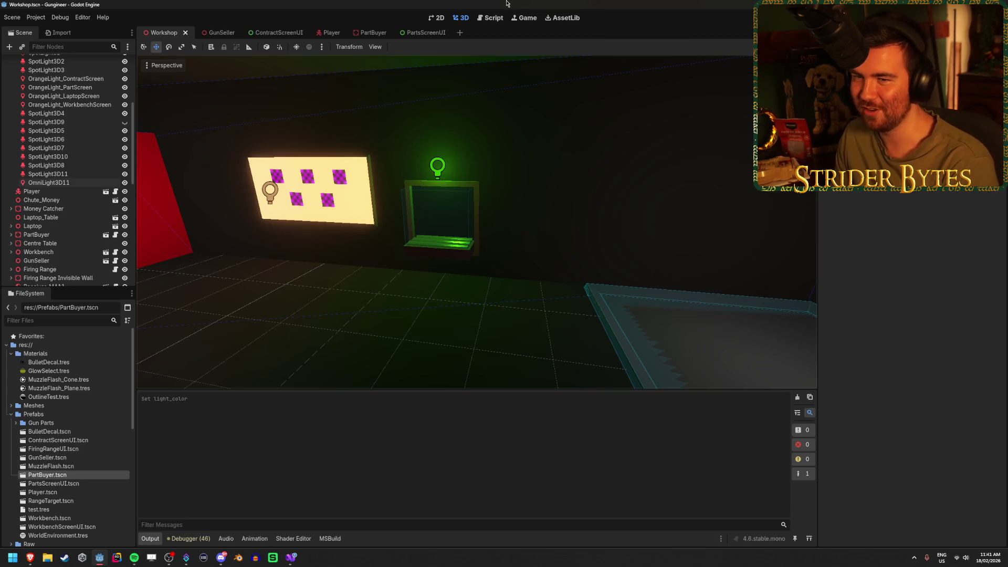
- Minimise Godot to see Streamer.bot, check Visual Studio, then return to Godot
{"action": "left_click", "coordinate": [947, 4]}
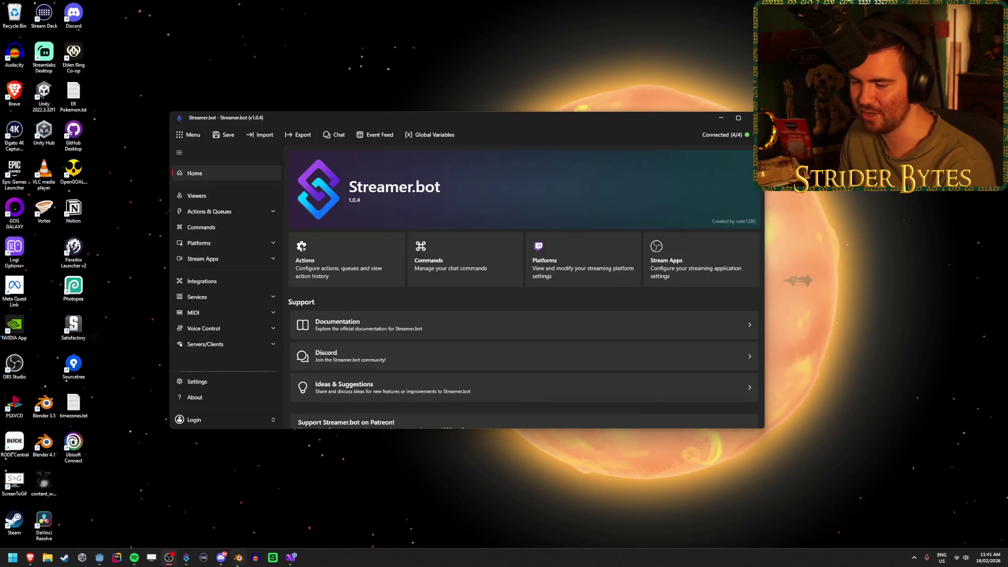
{"action": "left_click", "coordinate": [292, 557]}
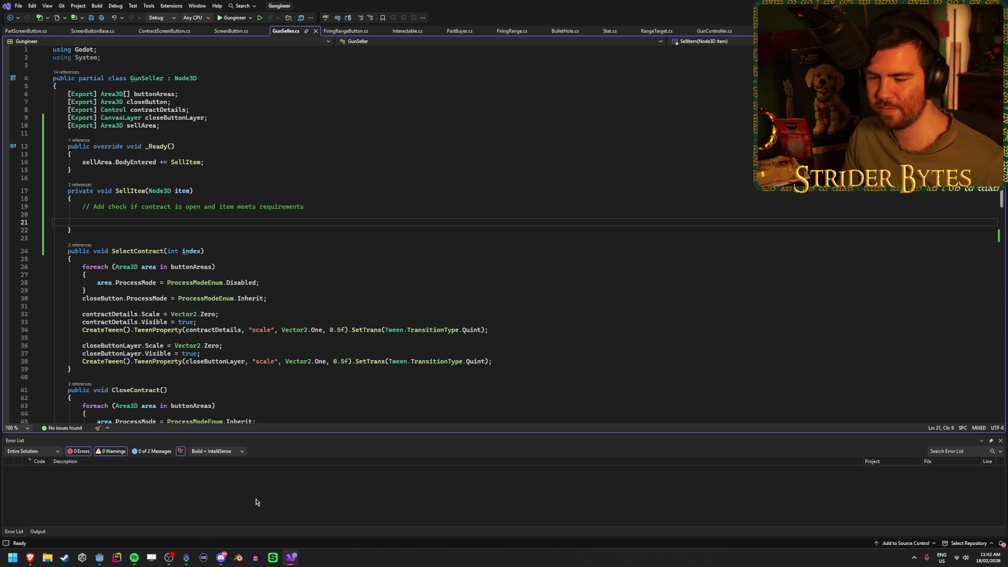
{"action": "left_click", "coordinate": [101, 561]}
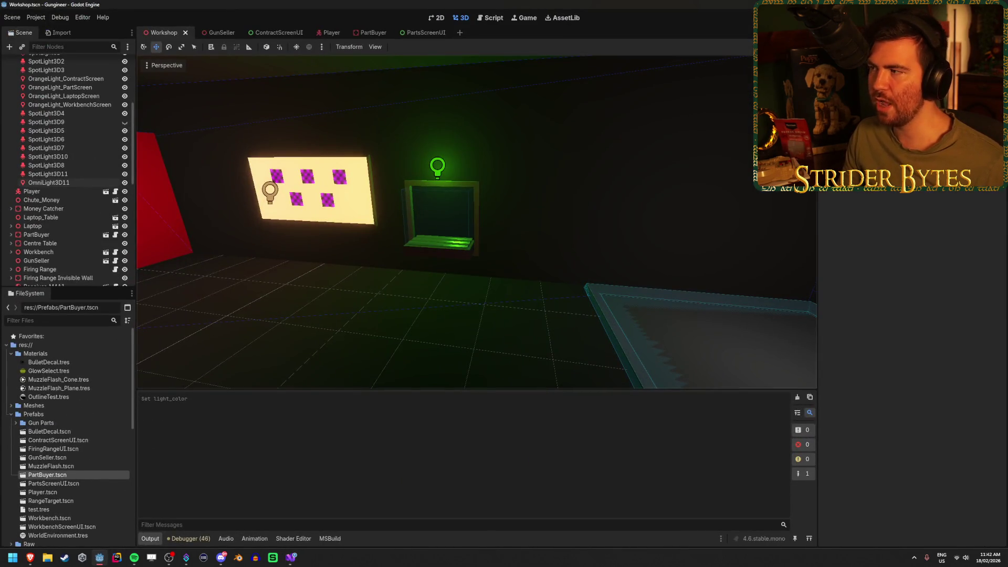
- Run the game, walk to the parts table, pick up a rifle part, then stop it
{"action": "key", "text": "F5"}
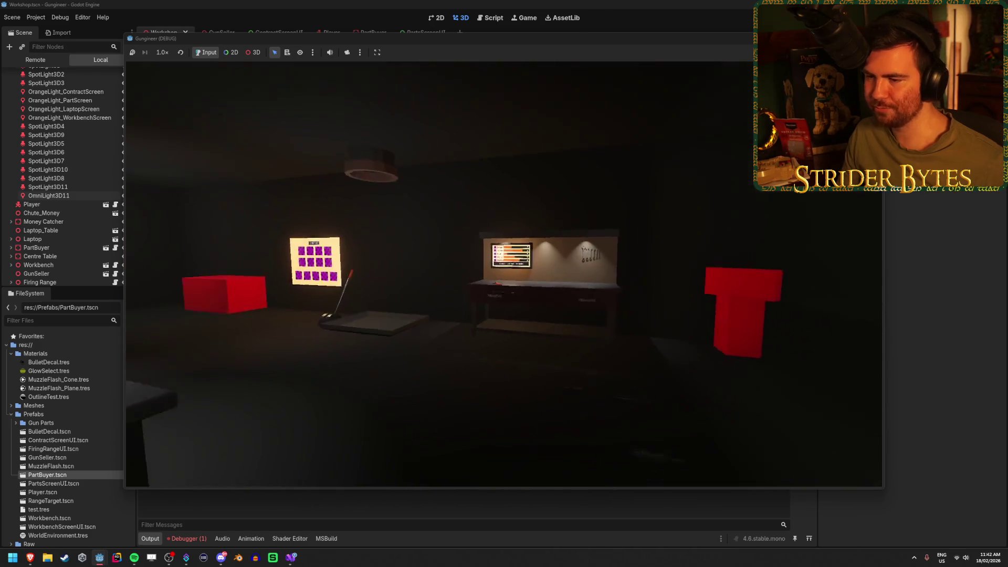
{"action": "key", "text": "w"}
{"action": "key", "text": "w"}
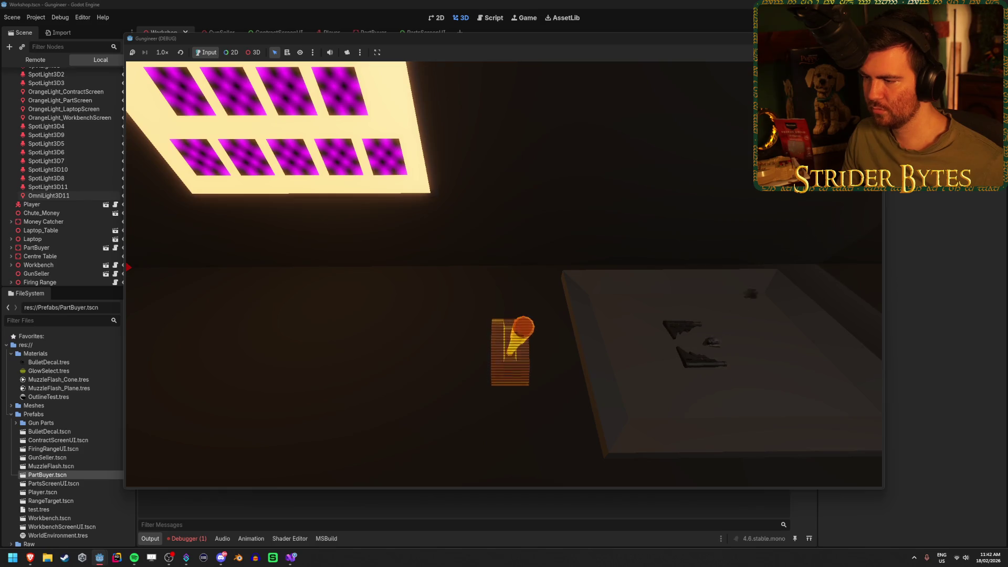
{"action": "key", "text": "w"}
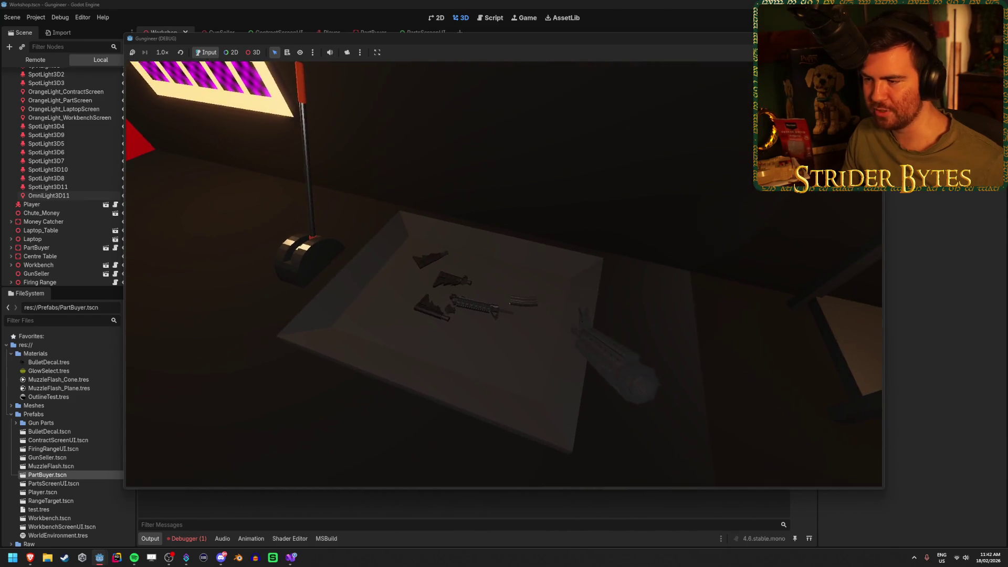
{"action": "key", "text": "e"}
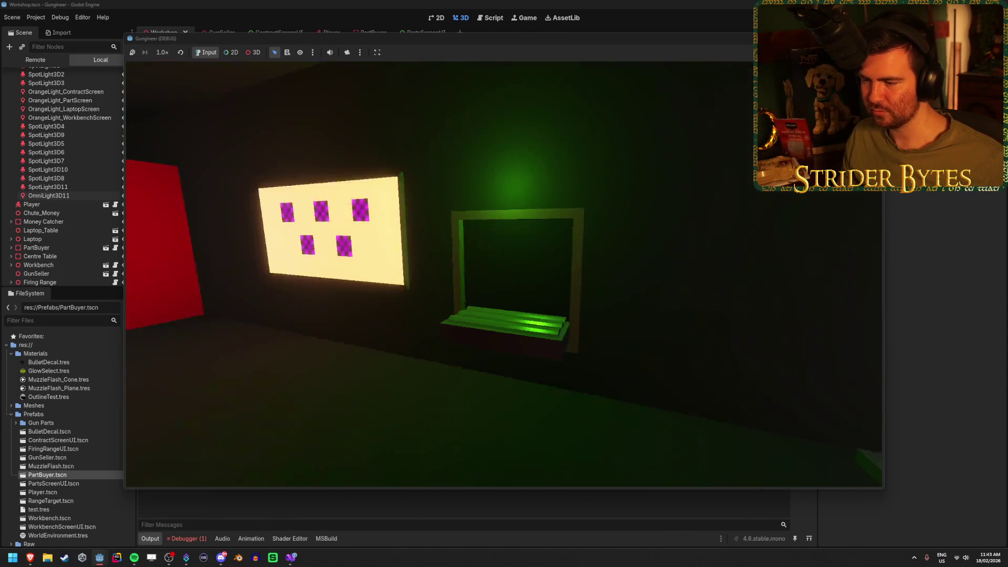
{"action": "key", "text": "F8"}
{"action": "scroll", "coordinate": [503, 277], "scroll_direction": "up", "scroll_amount": 8}
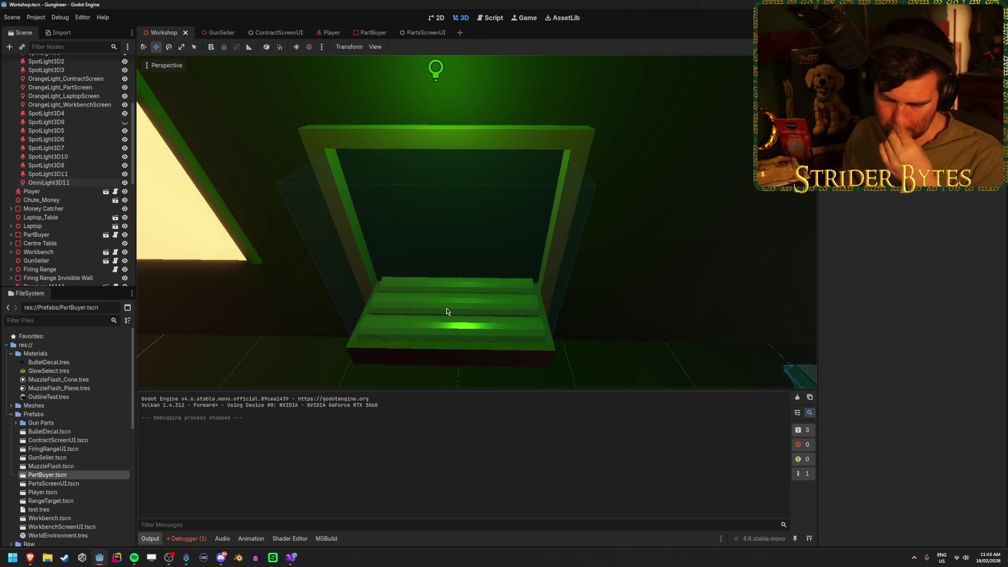
- Trace the NullReferenceException in the Debugger's Errors list to its GunSeller code
{"action": "left_click", "coordinate": [199, 541]}
{"action": "double_click", "coordinate": [337, 438]}
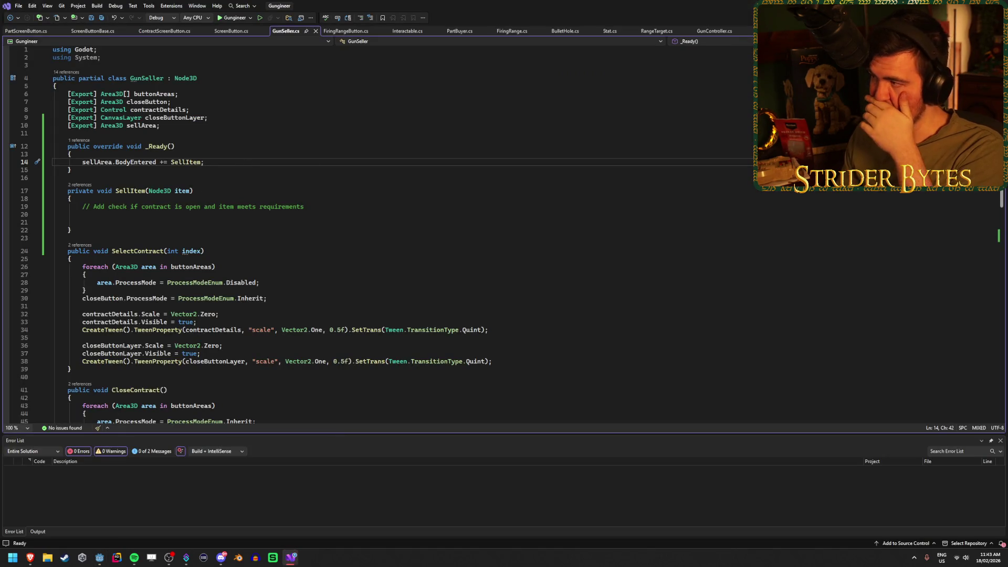
{"action": "key", "text": "alt+Tab"}
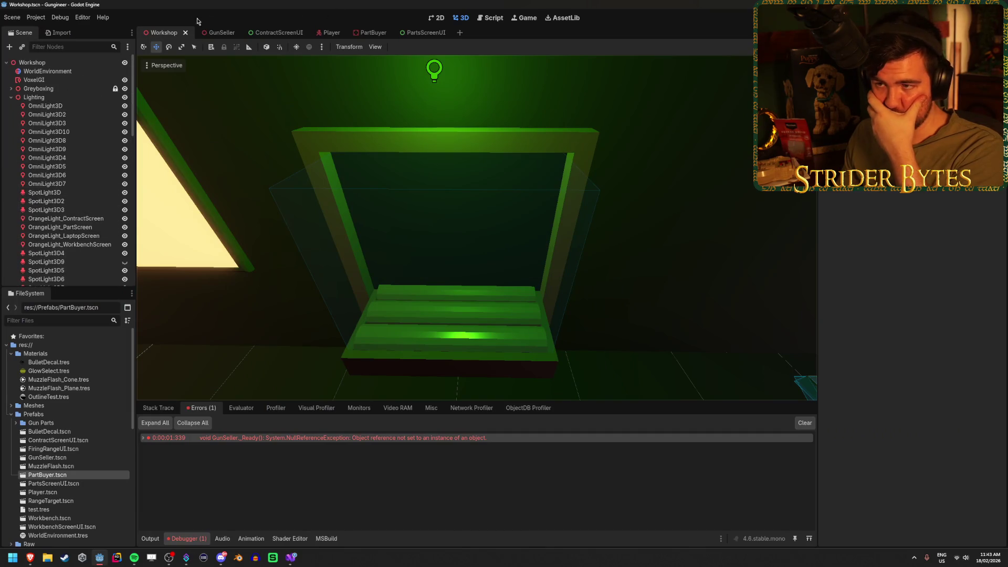
- Assign the SellArea node to GunSeller's Sell Area field, then return to SellItem in Visual Studio
{"action": "left_click", "coordinate": [223, 33]}
{"action": "mouse_move", "coordinate": [42, 149]}
{"action": "left_mouse_down"}
{"action": "mouse_move", "coordinate": [936, 203]}
{"action": "mouse_move", "coordinate": [947, 240]}
{"action": "left_mouse_up"}
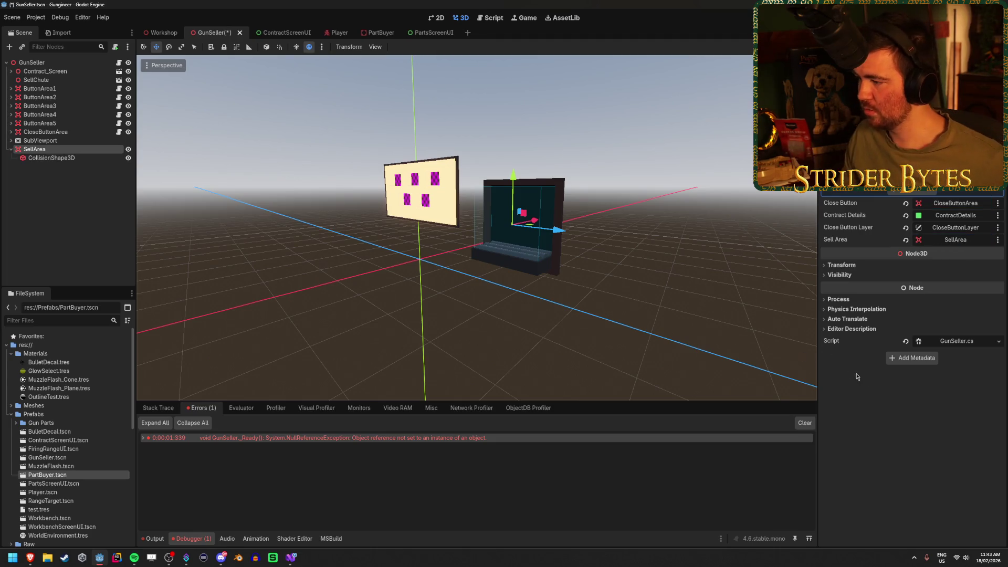
{"action": "left_click", "coordinate": [294, 560]}
{"action": "left_click", "coordinate": [138, 223]}
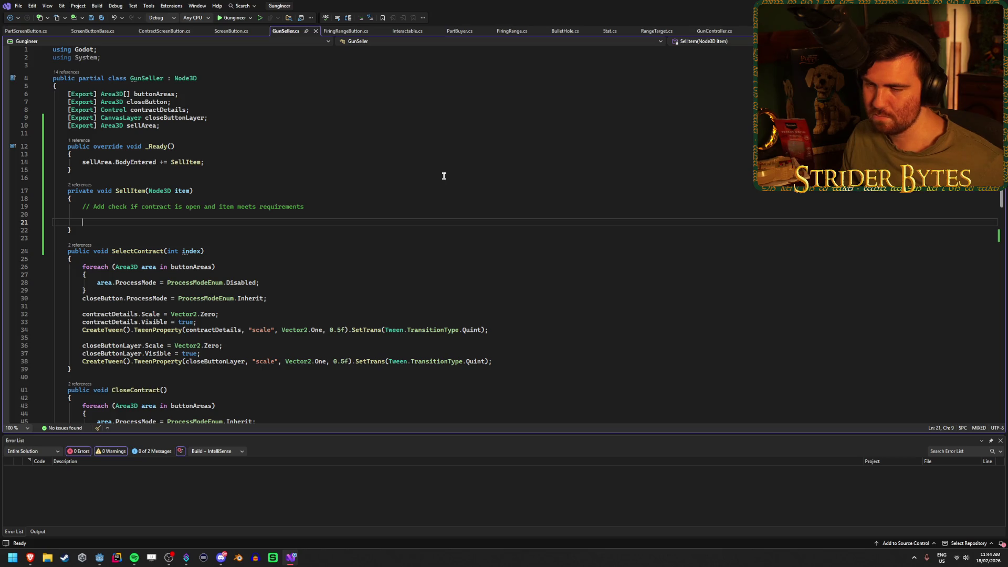
- Add GD.Print("sell item"); to SellItem, save GunSeller.cs, and go back to the Workshop scene
{"action": "type", "text": "("}
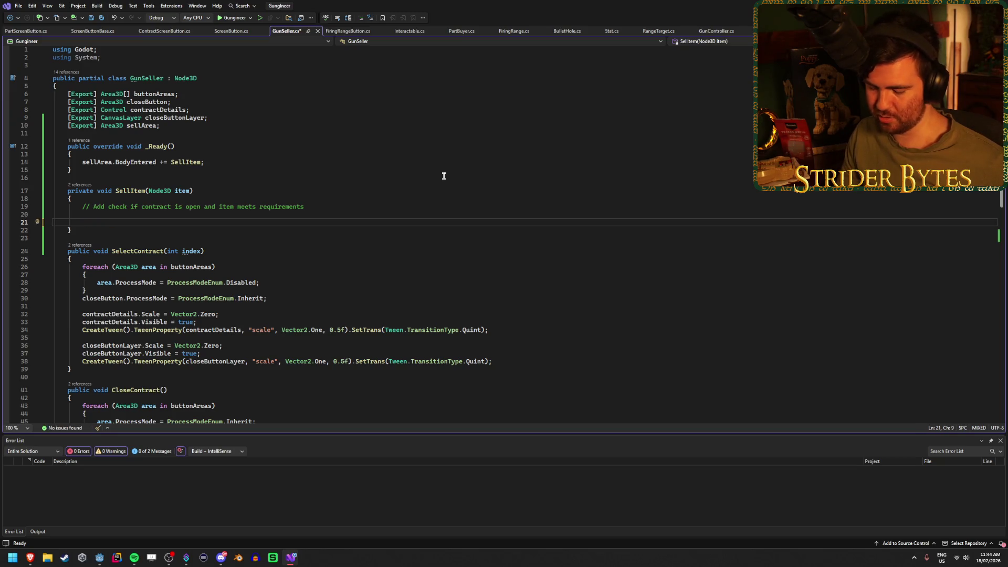
{"action": "type", "text": "GD.Print("}
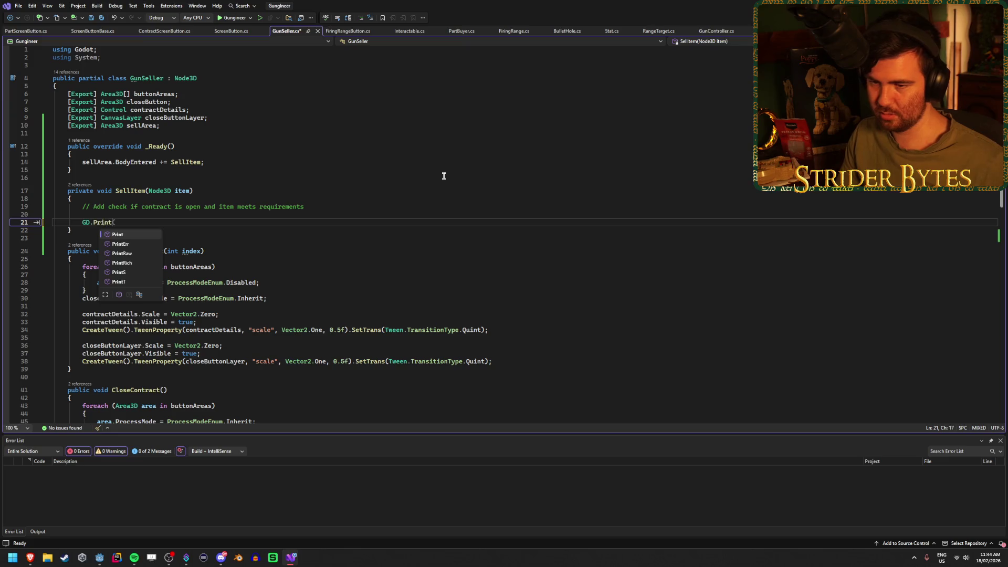
{"action": "type", "text": "\"sell item"}
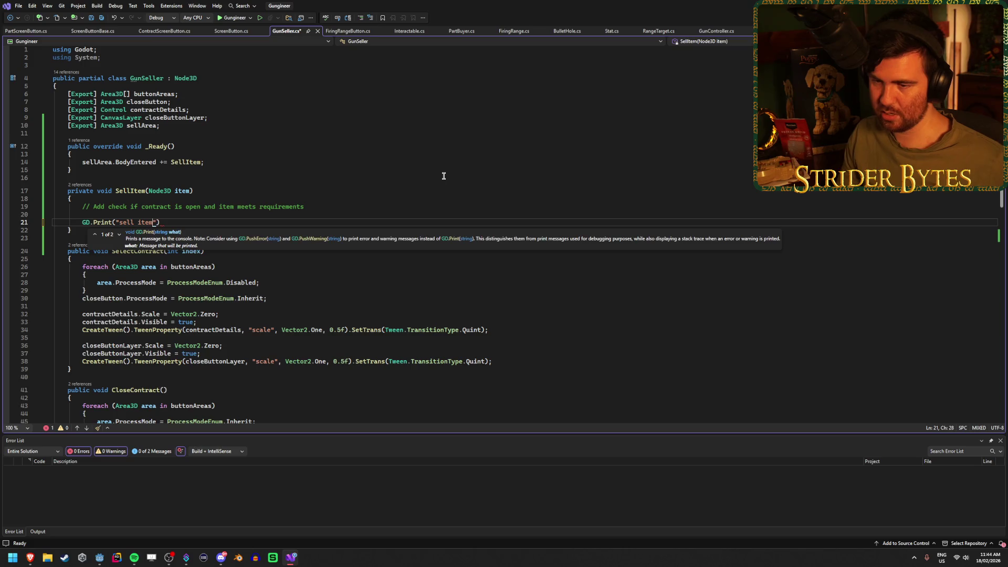
{"action": "type", "text": "\")"}
{"action": "key", "text": "ctrl+s"}
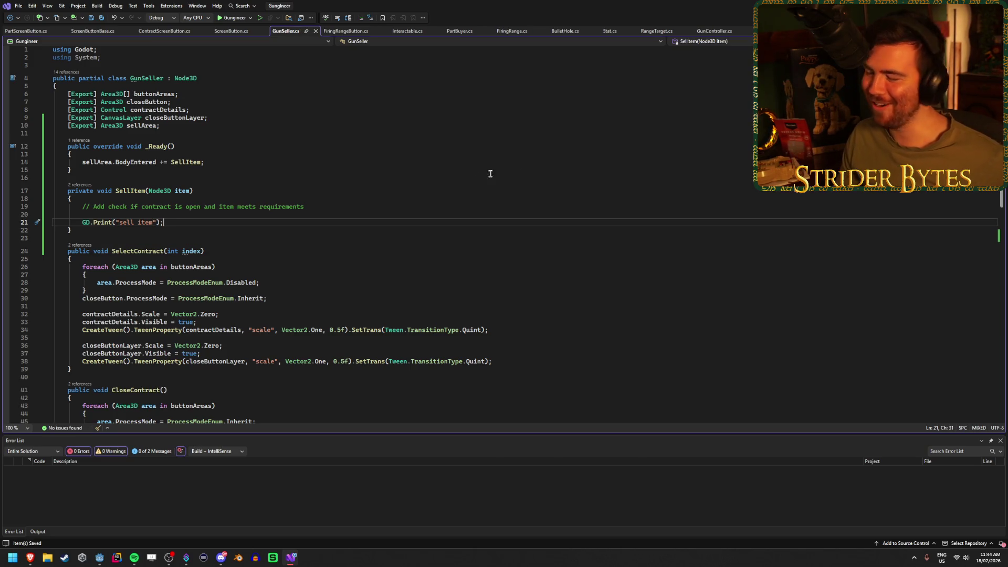
{"action": "key", "text": "alt+Tab"}
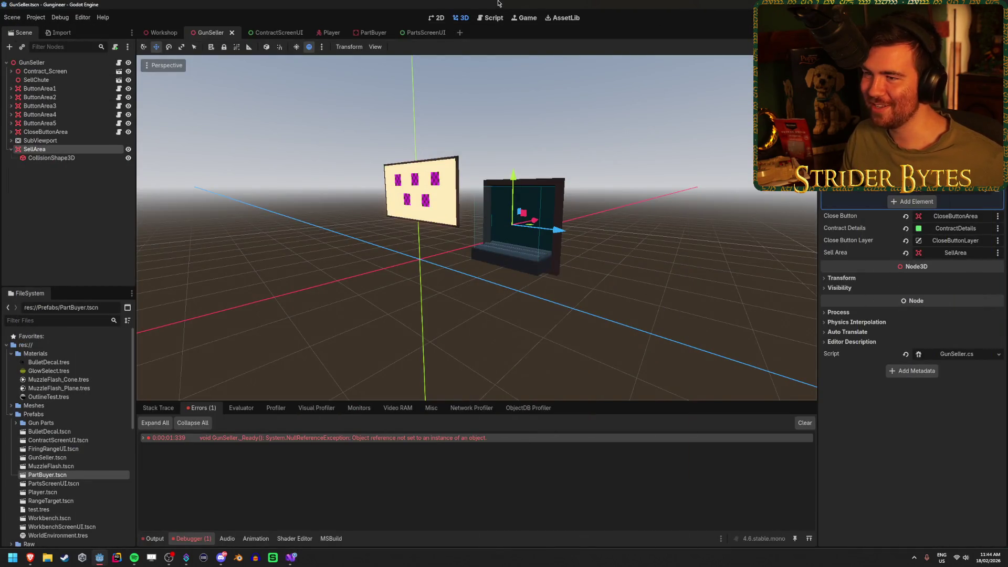
{"action": "left_click", "coordinate": [163, 32]}
- Run the workshop, drop two gun parts into the sell window, confirm 'sell item' prints twice, then stop
{"action": "left_click_drag", "start_coordinate": [423, 305], "coordinate": [594, 214]}
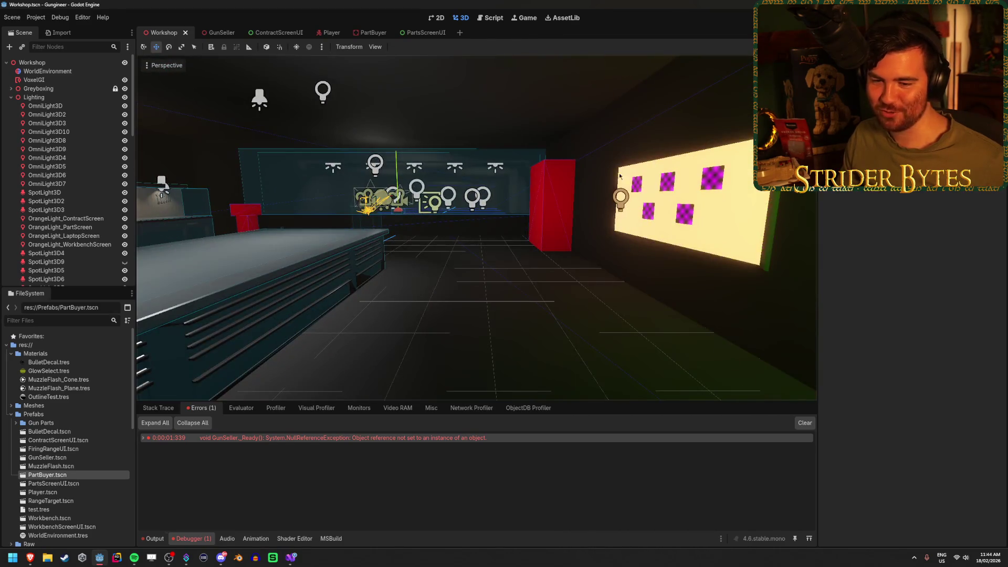
{"action": "key", "text": "F5"}
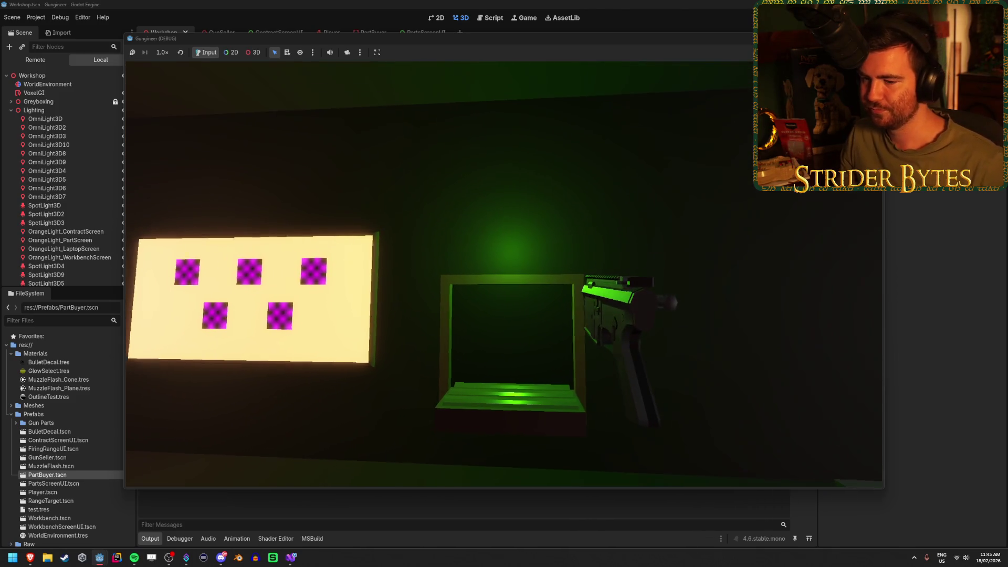
{"action": "left_click_drag", "start_coordinate": [482, 51], "coordinate": [543, 44]}
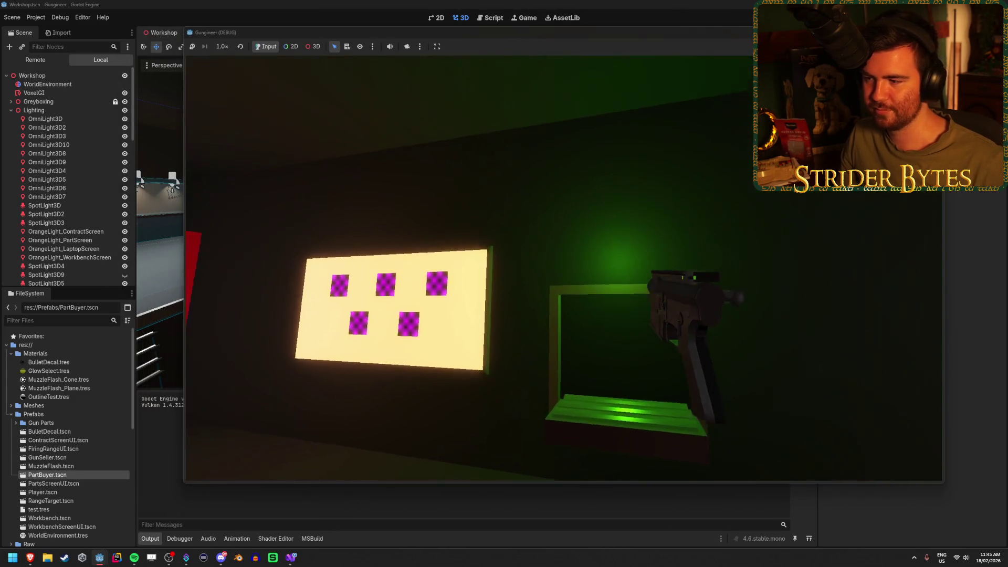
{"action": "key", "text": "e"}
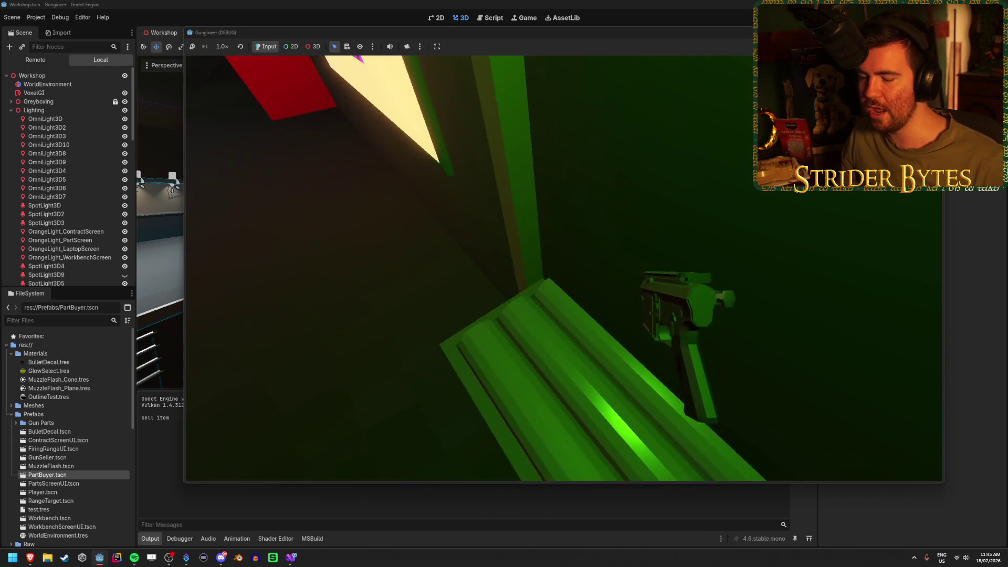
{"action": "key", "text": "e"}
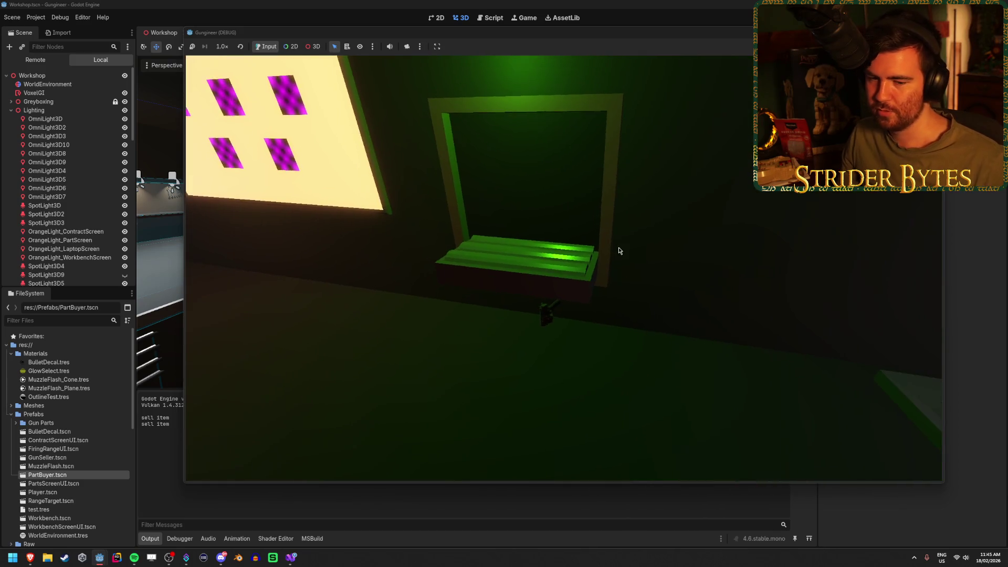
{"action": "key", "text": "F8"}
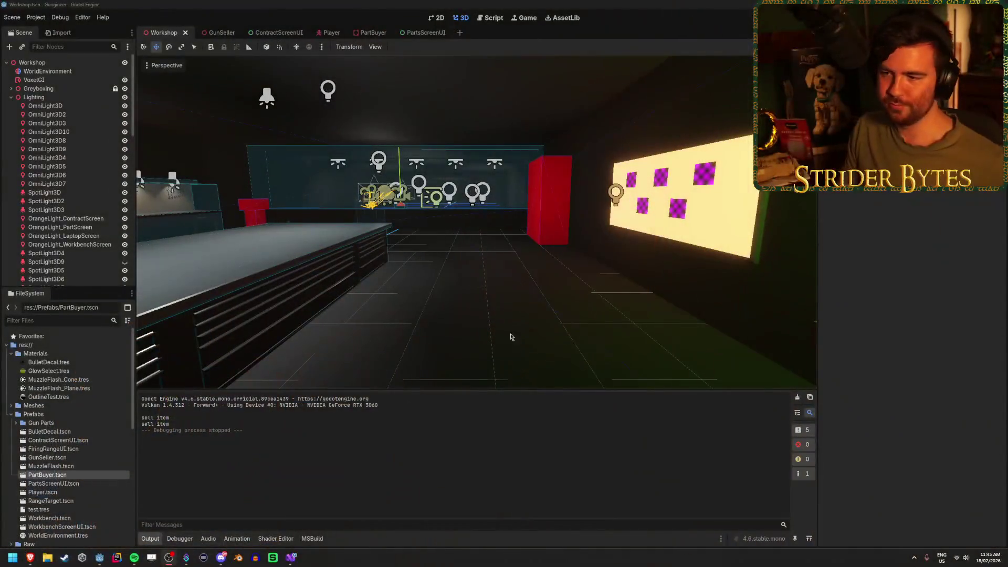
- Review Receiver_M4A1's collision layer and mask, then open Barrel_M4A1.tscn from Prefabs > Gun Parts
{"action": "mouse_move", "coordinate": [533, 326]}
{"action": "left_mouse_down"}
{"action": "mouse_move", "coordinate": [472, 315]}
{"action": "mouse_move", "coordinate": [525, 320]}
{"action": "mouse_move", "coordinate": [498, 325]}
{"action": "left_mouse_up"}
{"action": "left_click_drag", "start_coordinate": [428, 322], "coordinate": [427, 322]}
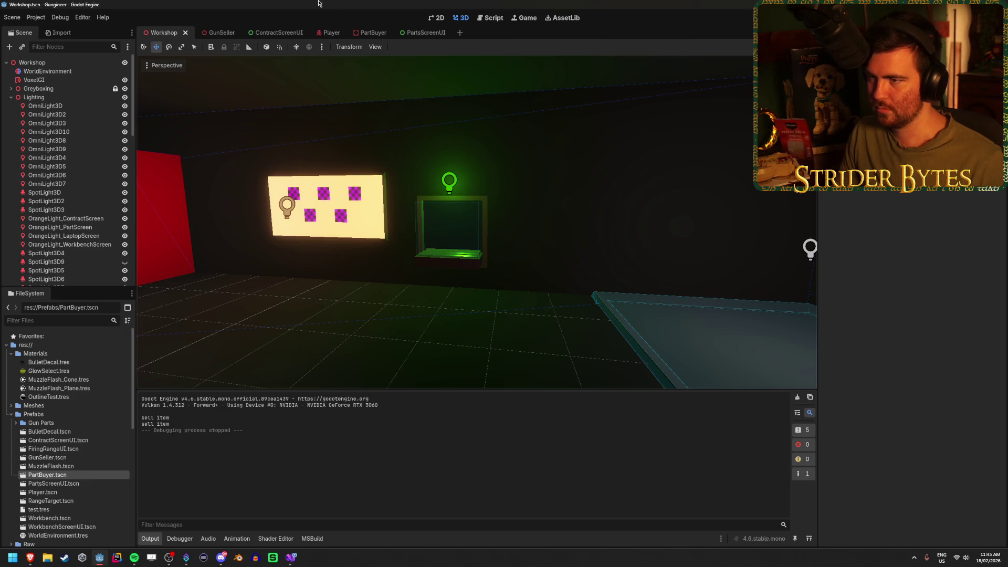
{"action": "left_click", "coordinate": [11, 97]}
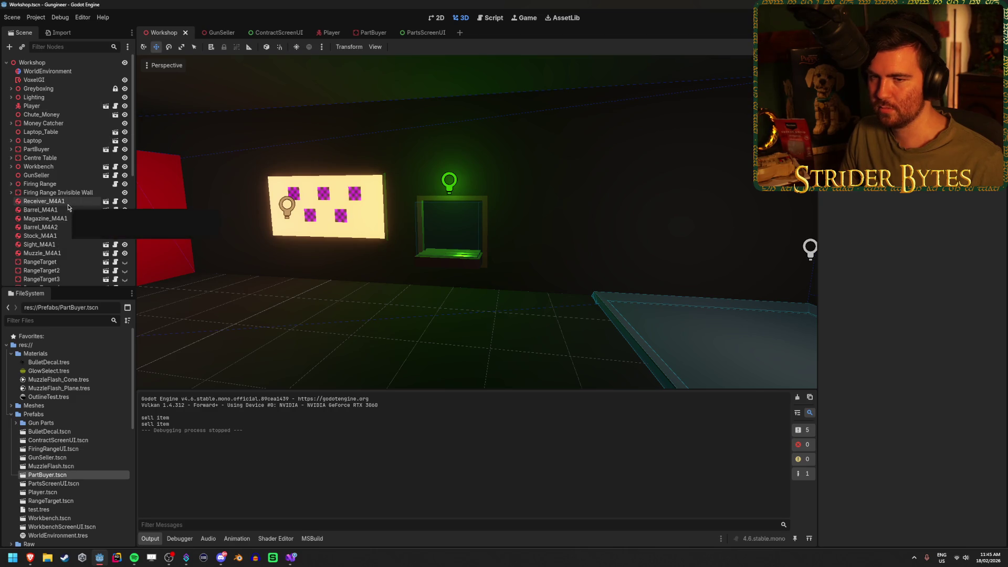
{"action": "left_click", "coordinate": [68, 204]}
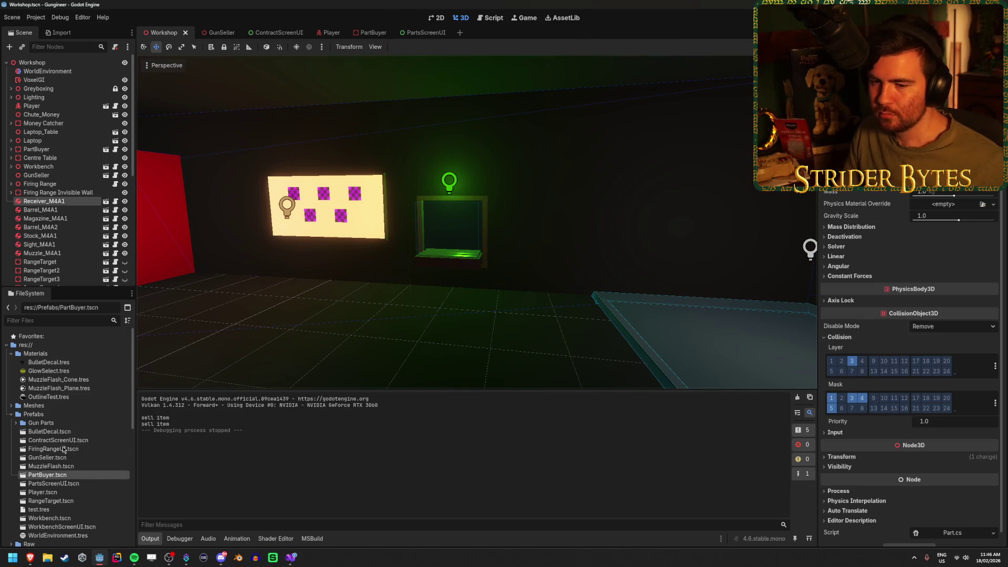
{"action": "scroll", "coordinate": [63, 459], "scroll_direction": "down", "scroll_amount": 5}
{"action": "scroll", "coordinate": [80, 413], "scroll_direction": "up", "scroll_amount": 3}
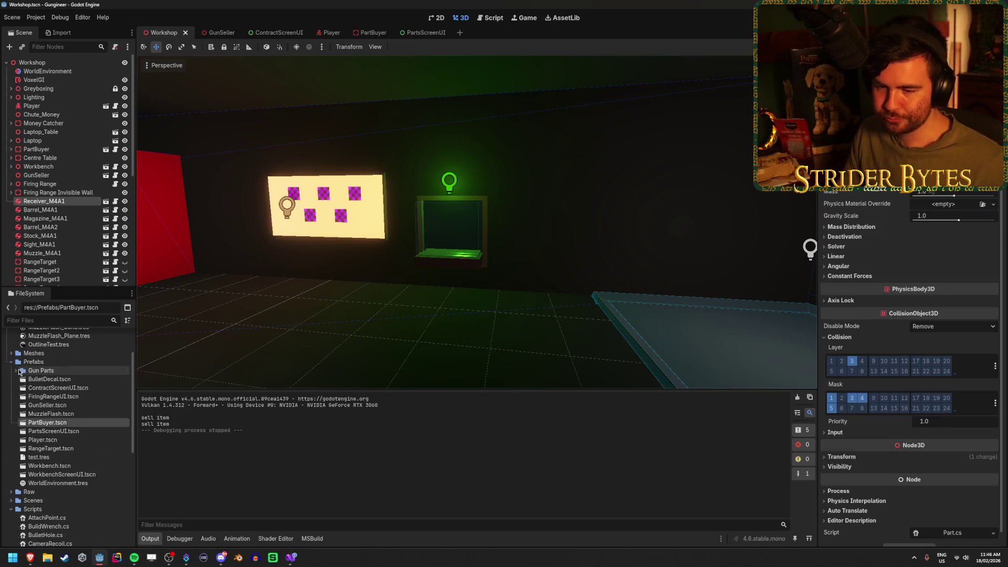
{"action": "left_click", "coordinate": [16, 370]}
{"action": "double_click", "coordinate": [73, 380]}
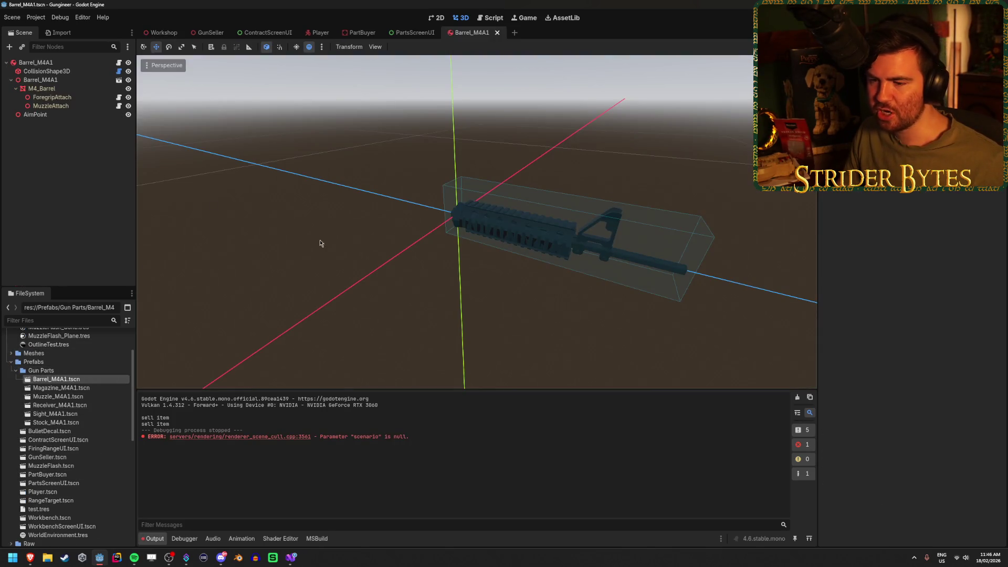
- Select the Barrel_M4A1 root body to verify collision layer 3 and mask layers 1–4
{"action": "left_click", "coordinate": [58, 62]}
{"action": "left_click", "coordinate": [52, 71]}
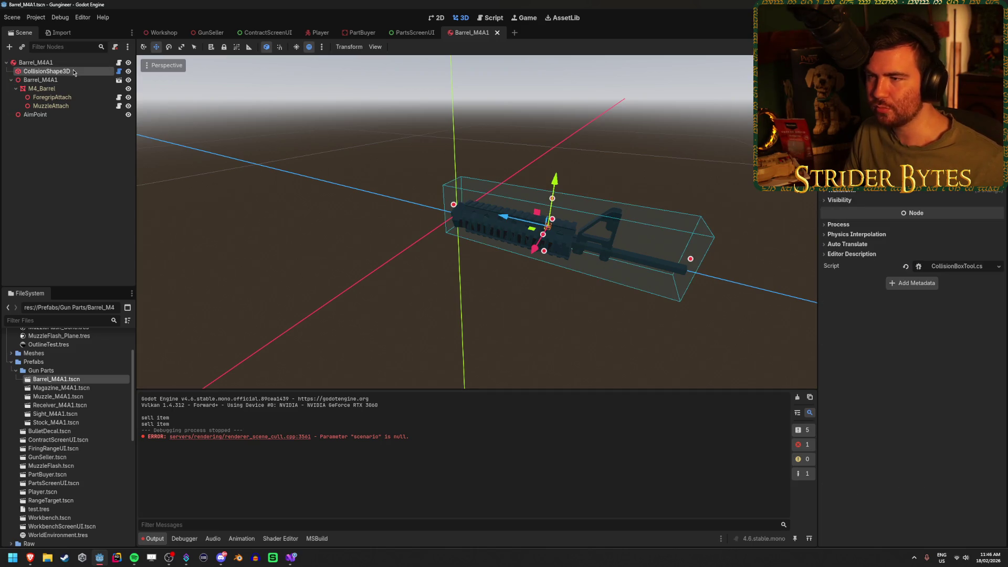
{"action": "left_click", "coordinate": [76, 62]}
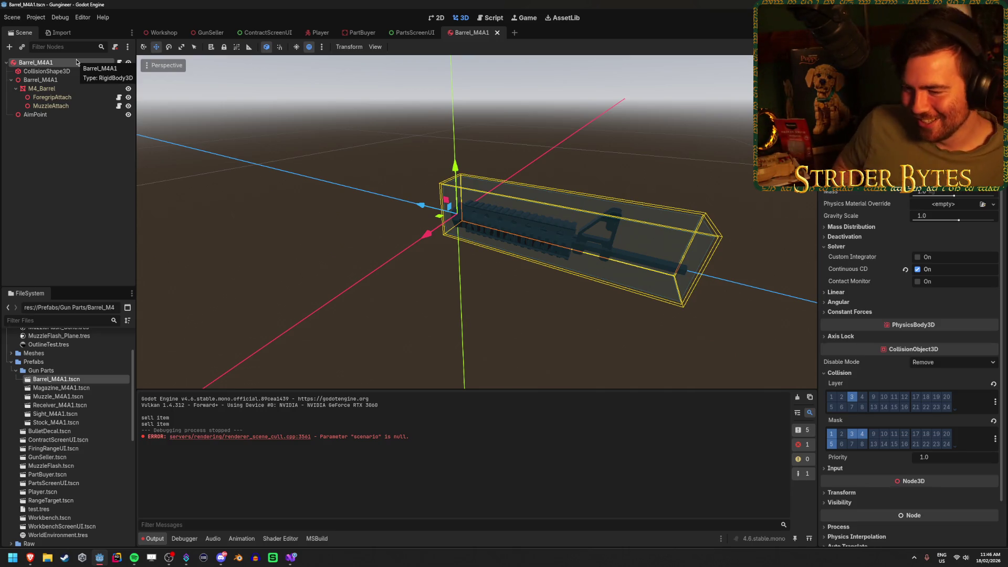
- Clear the Output log and zoom the viewport around the barrel
{"action": "left_click", "coordinate": [800, 398]}
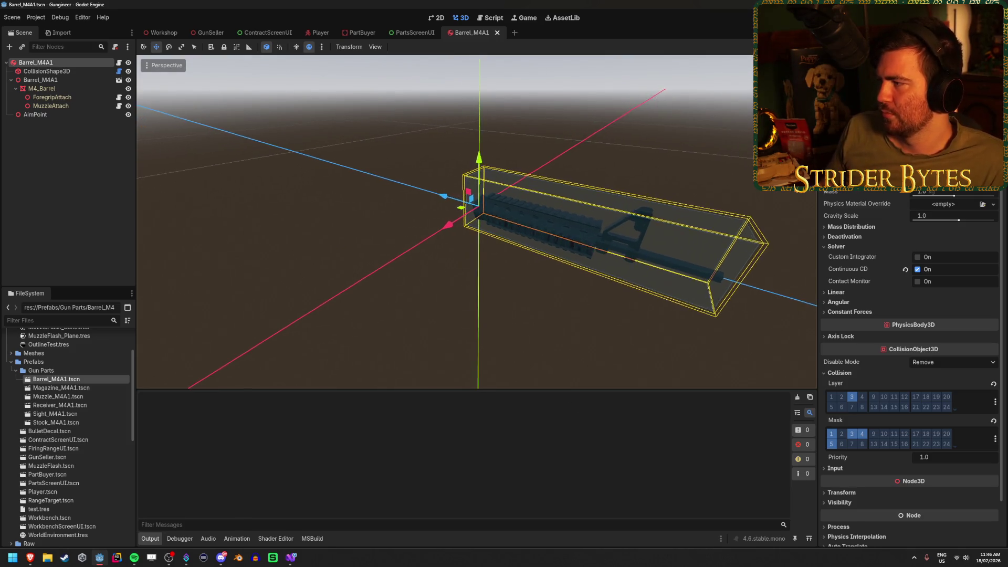
{"action": "scroll", "coordinate": [637, 328], "scroll_direction": "down", "scroll_amount": 5}
{"action": "scroll", "coordinate": [637, 328], "scroll_direction": "up", "scroll_amount": 2}
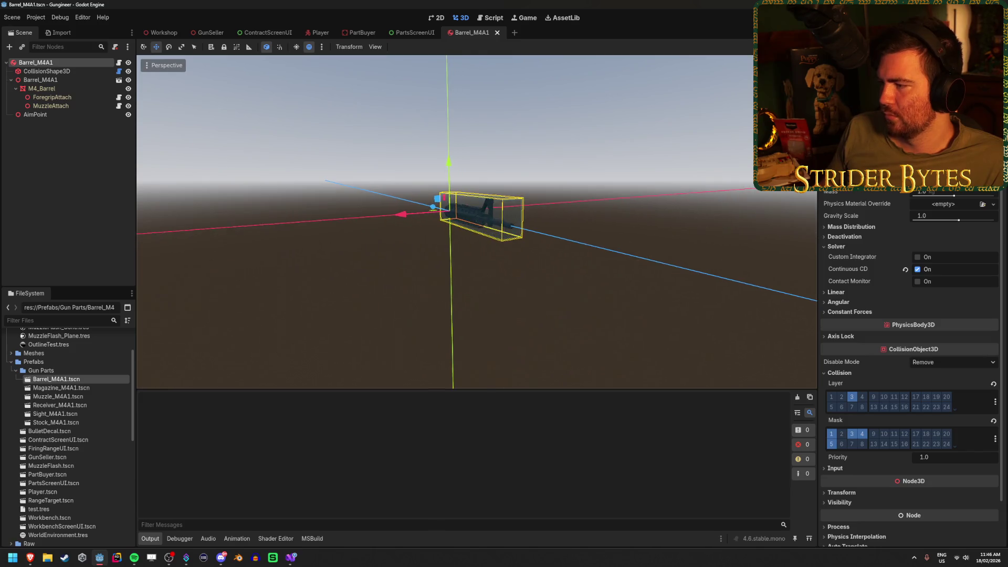
{"action": "scroll", "coordinate": [476, 220], "scroll_direction": "up", "scroll_amount": 3}
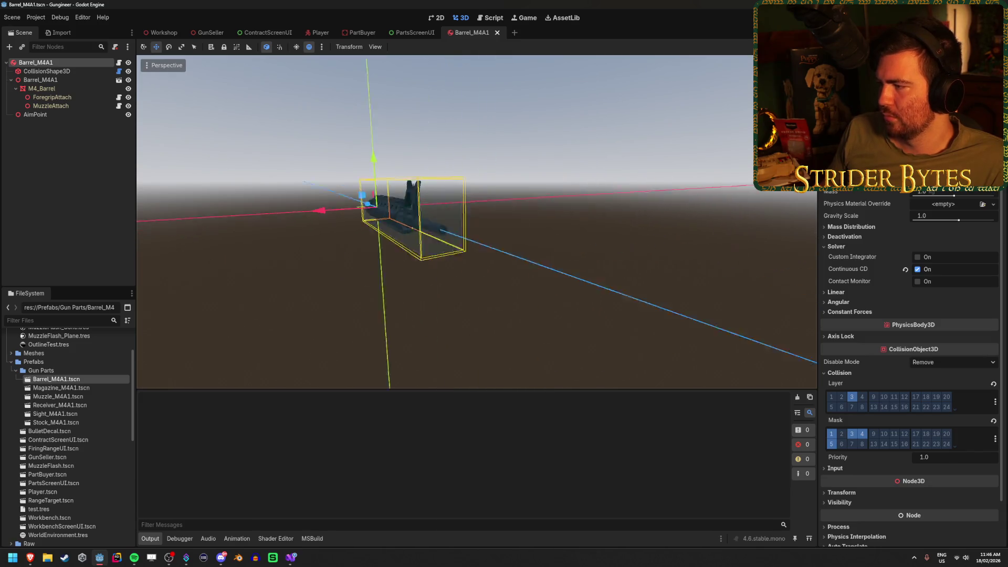